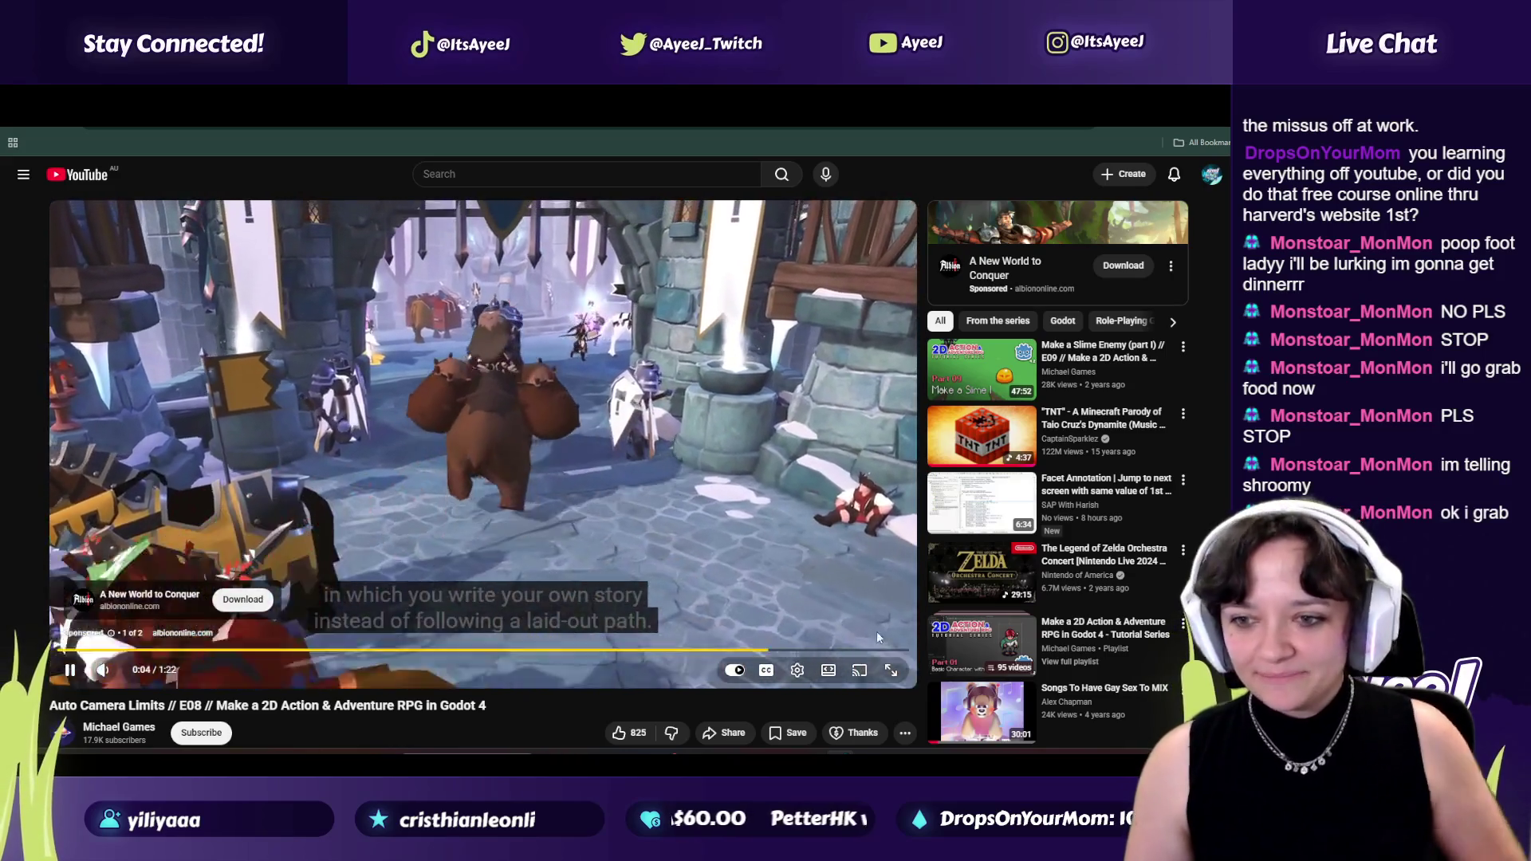
# Skip the Albion Online ad and pause the Godot tutorial at 0:00.
pyautogui.click(855, 610)
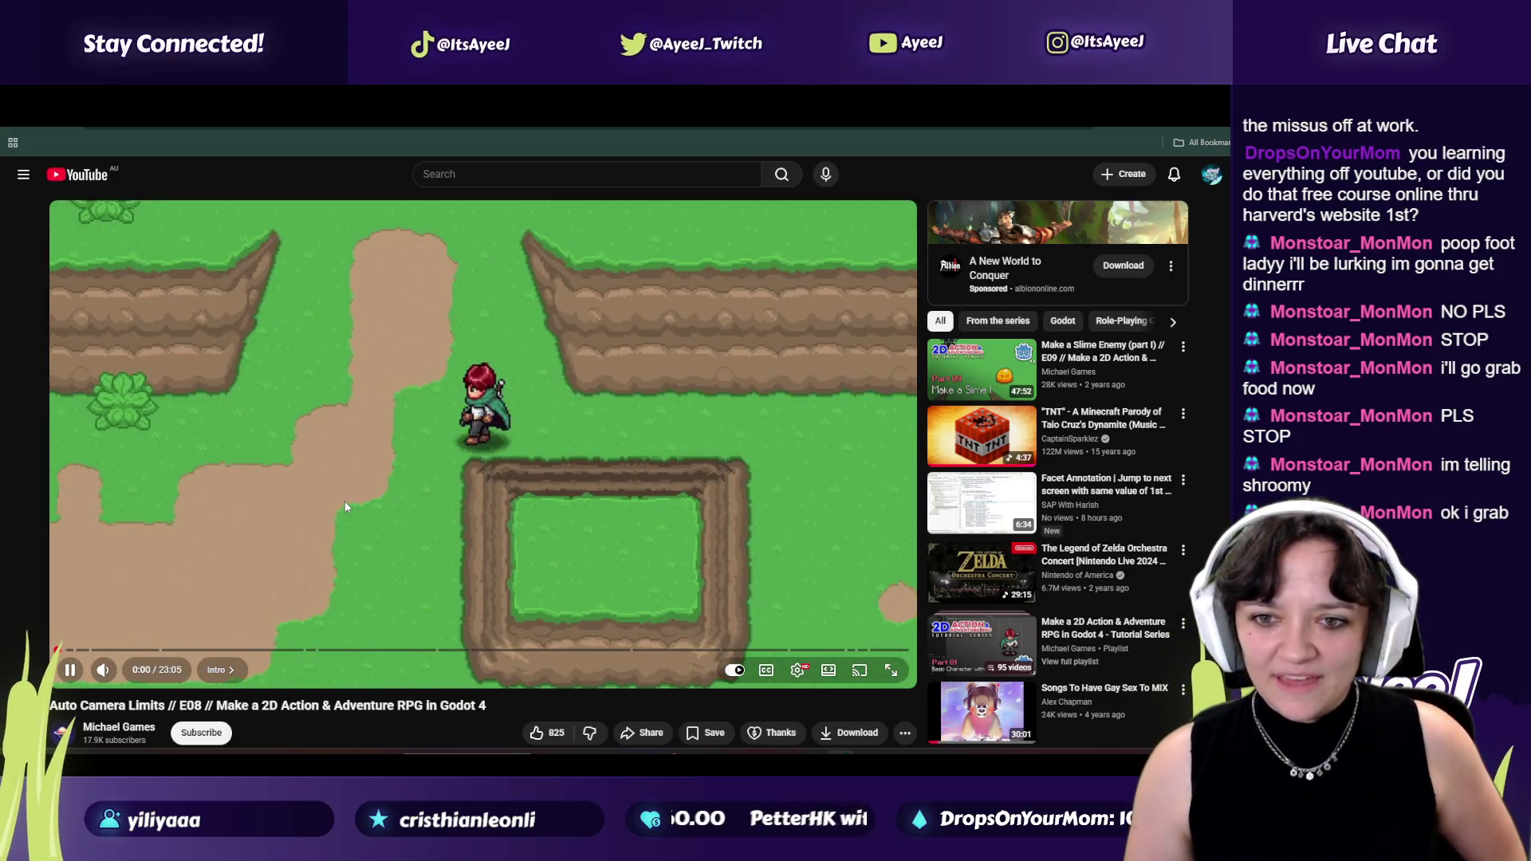
pyautogui.click(344, 500)
# Launch TikTok from Start search so its For You feed replaces the tutorial.
pyautogui.press('super')
pyautogui.write('tiktok')
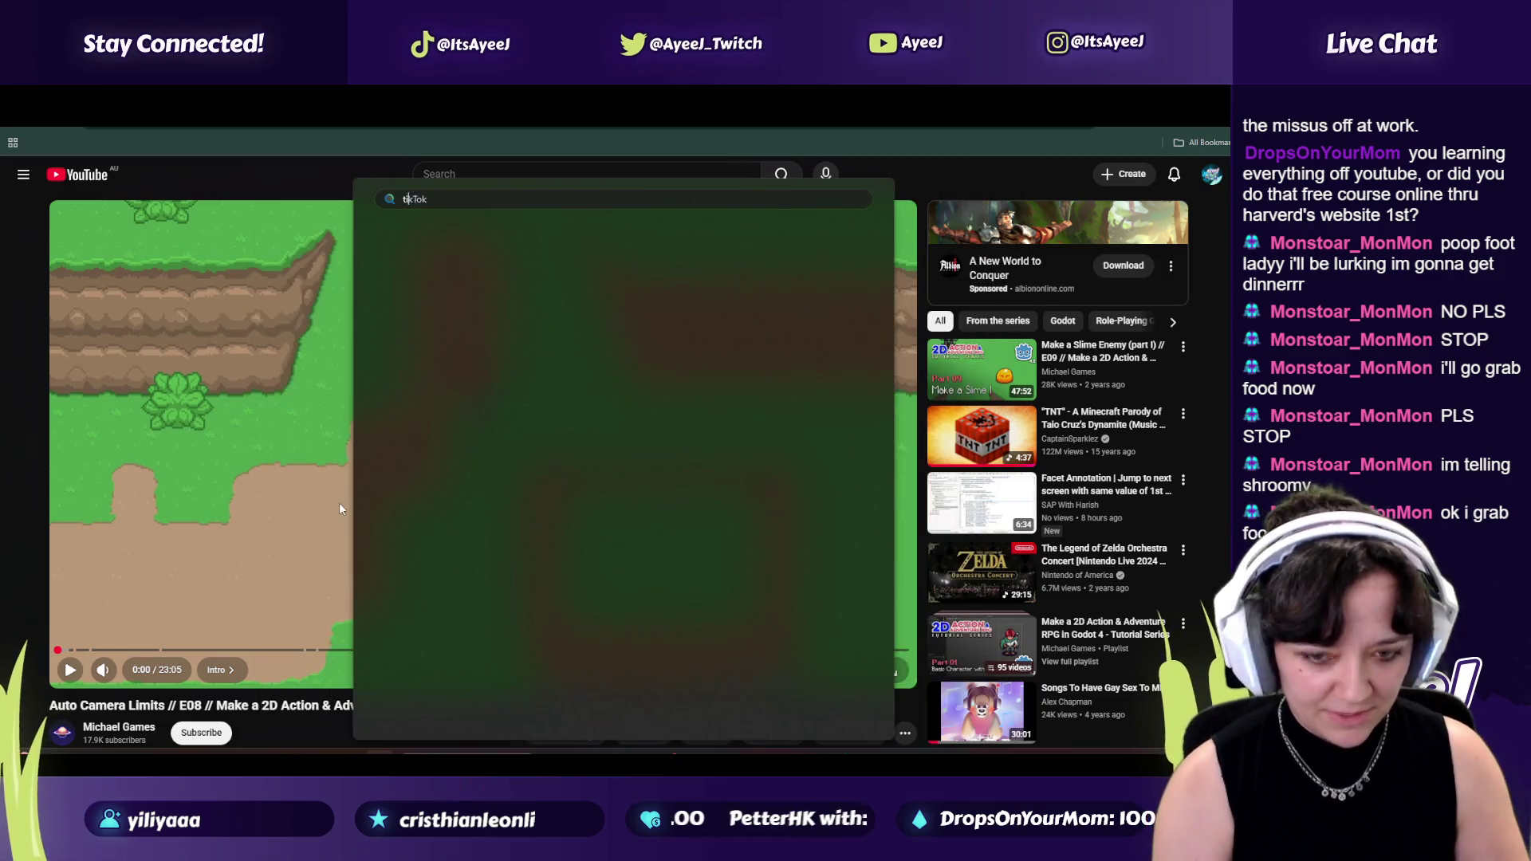
pyautogui.press('Return')
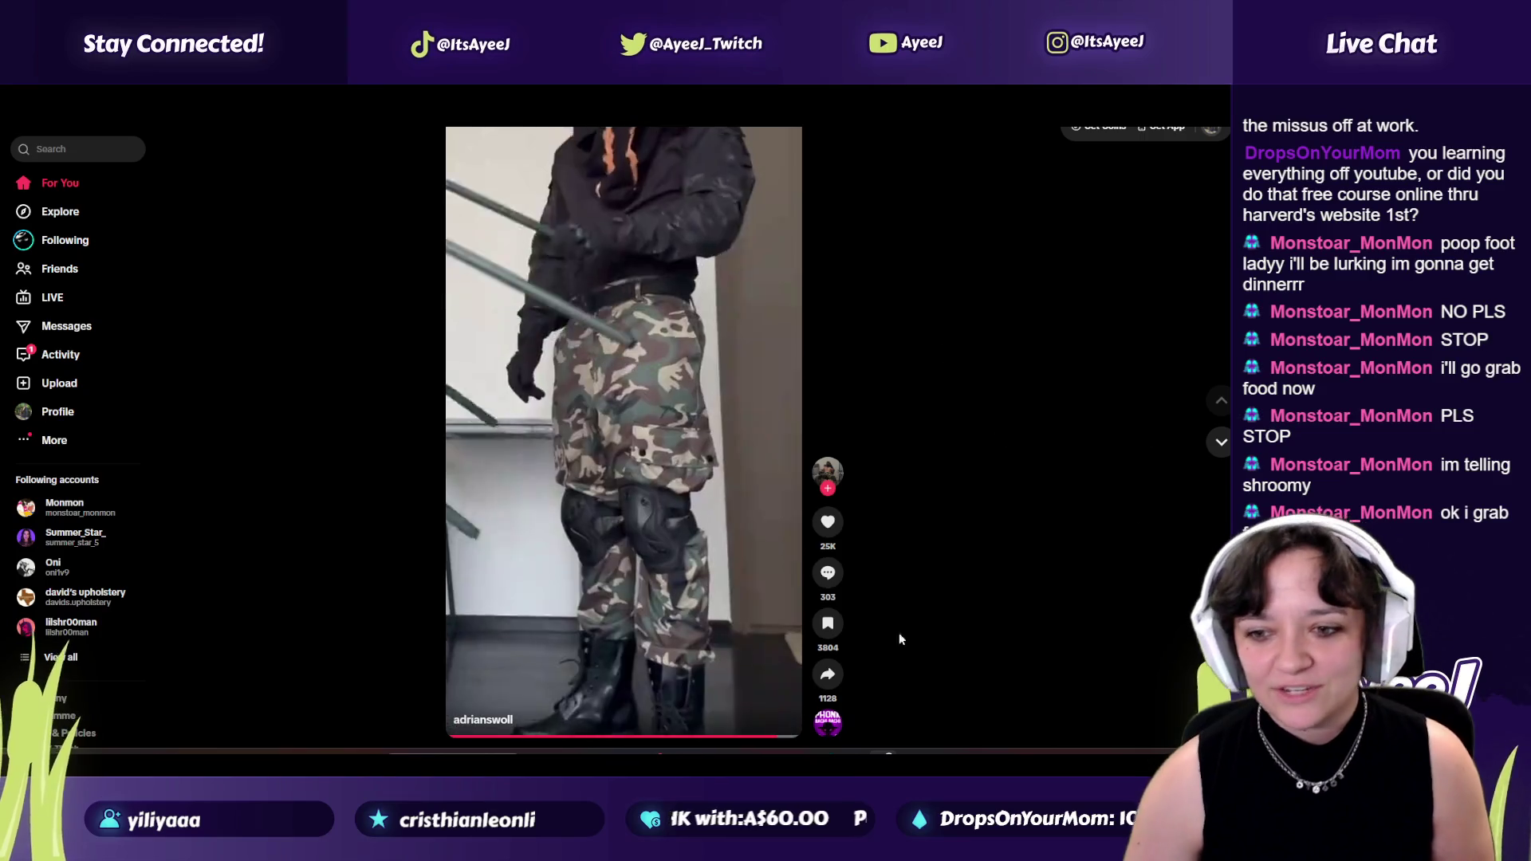
pyautogui.scroll(-1, 1027, 449)
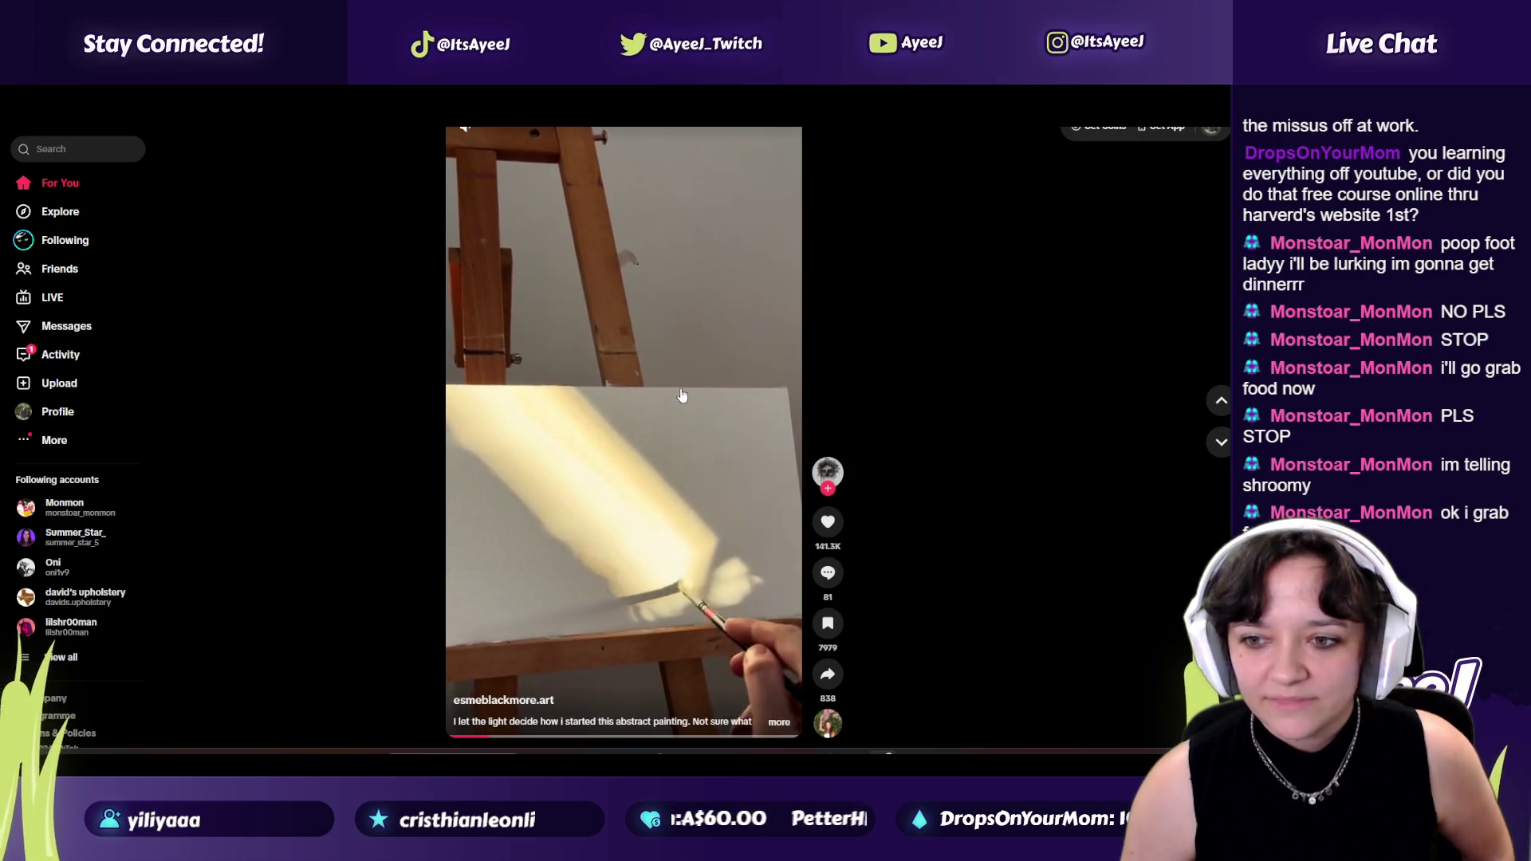
pyautogui.scroll(-1, 683, 396)
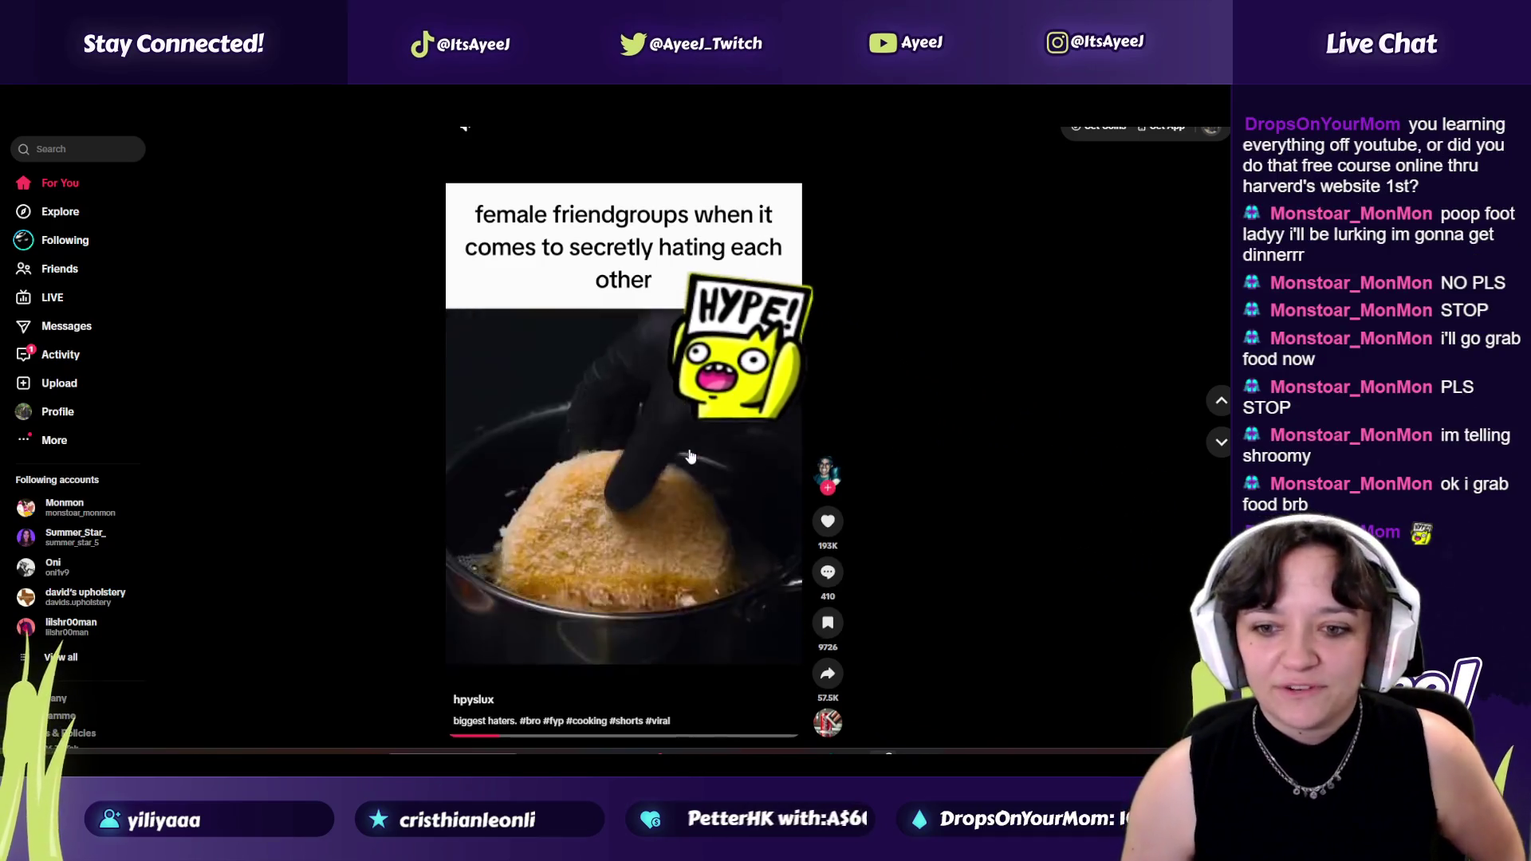
pyautogui.scroll(-1, 677, 463)
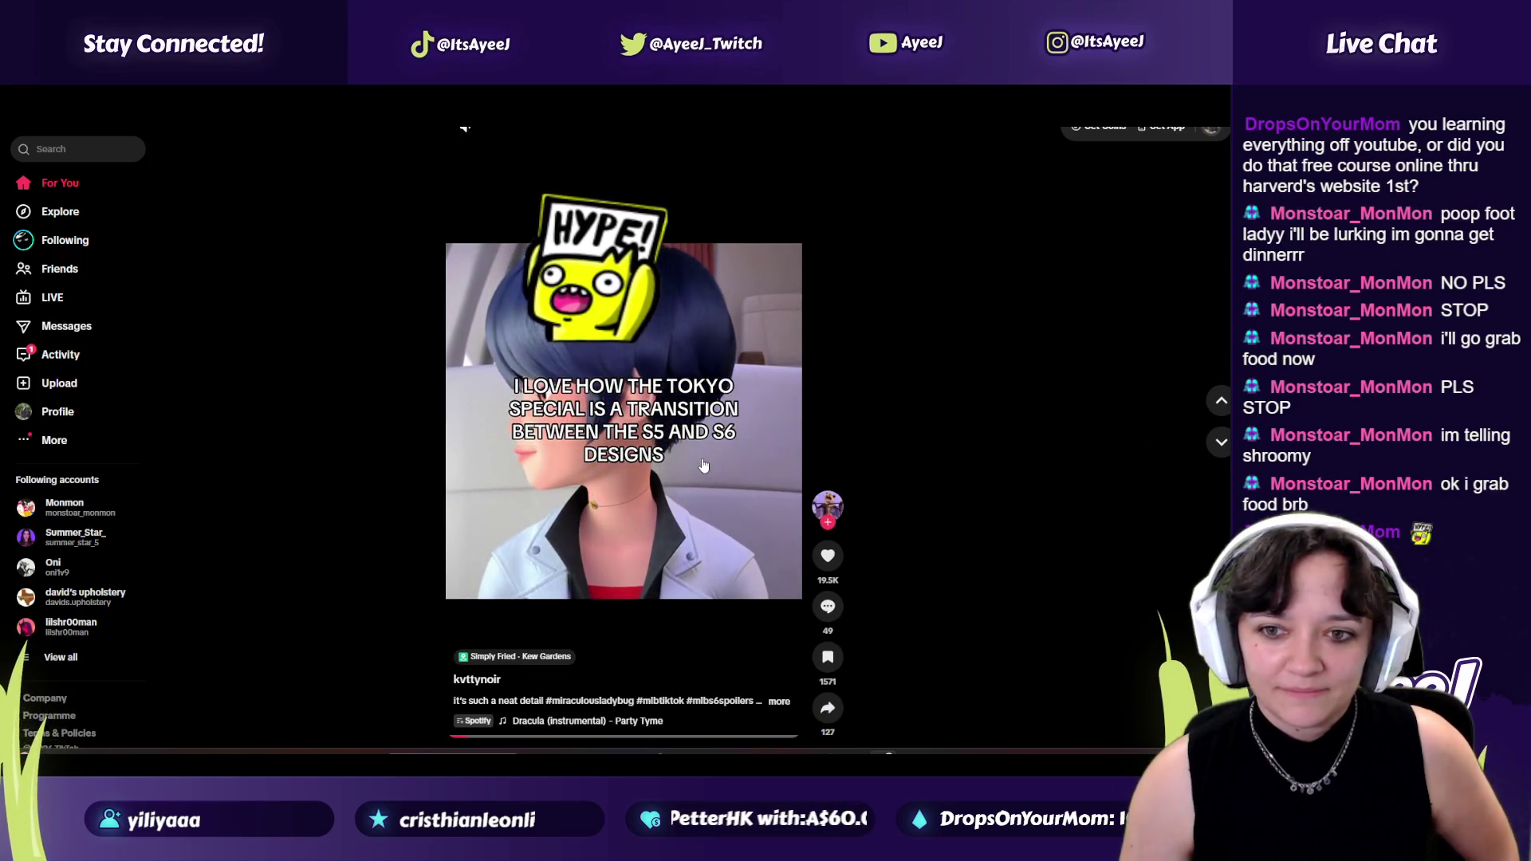
pyautogui.scroll(-1, 722, 477)
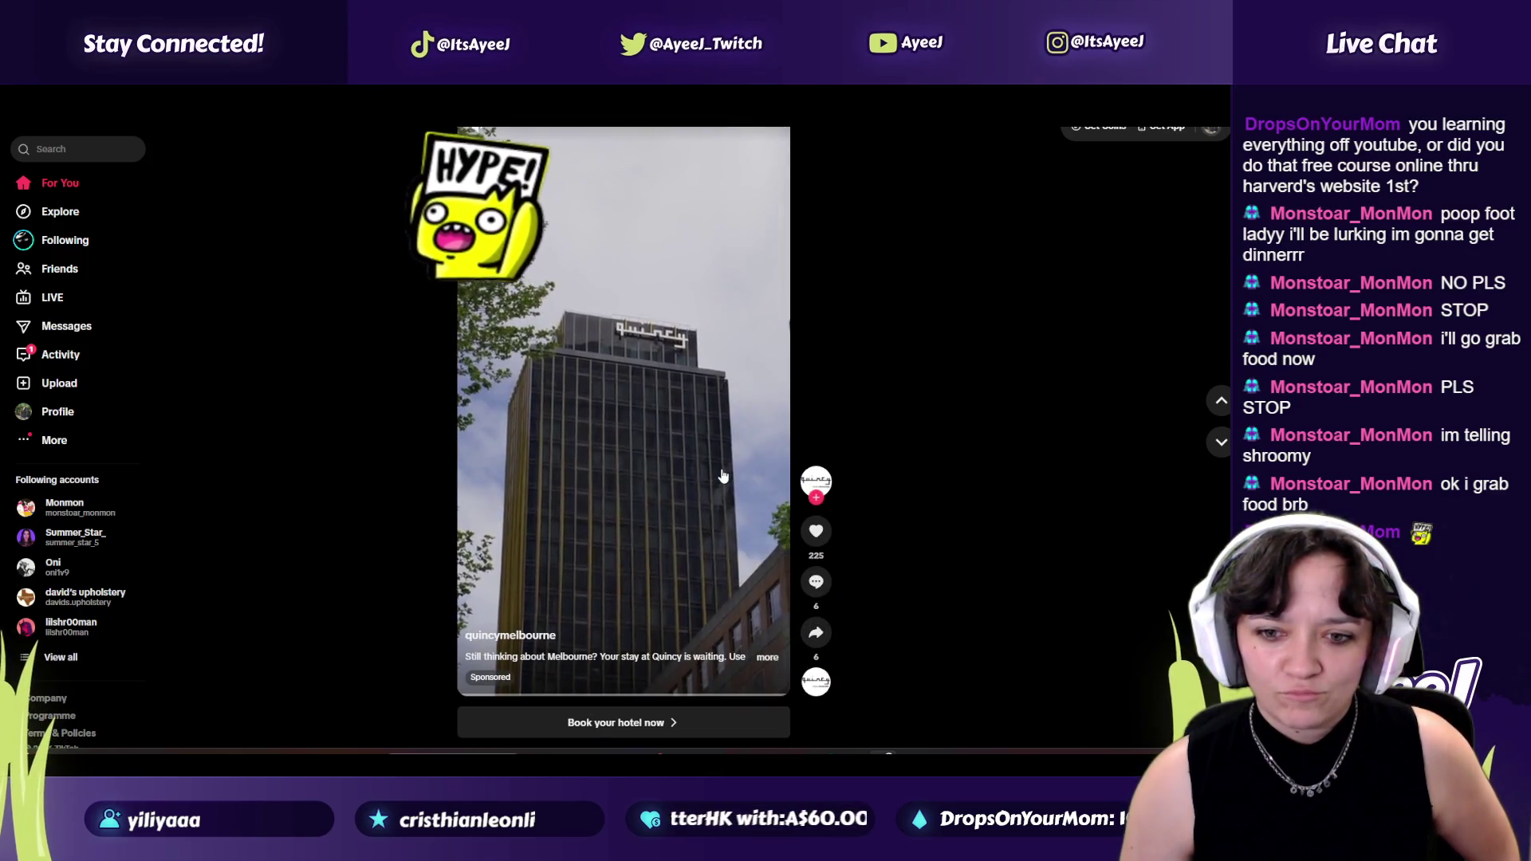
pyautogui.scroll(1, 722, 478)
pyautogui.scroll(-1, 722, 477)
# Skip the hotel ad, gaming, VR and choreo videos to the Ghost edit and show its comments.
pyautogui.click(1218, 445)
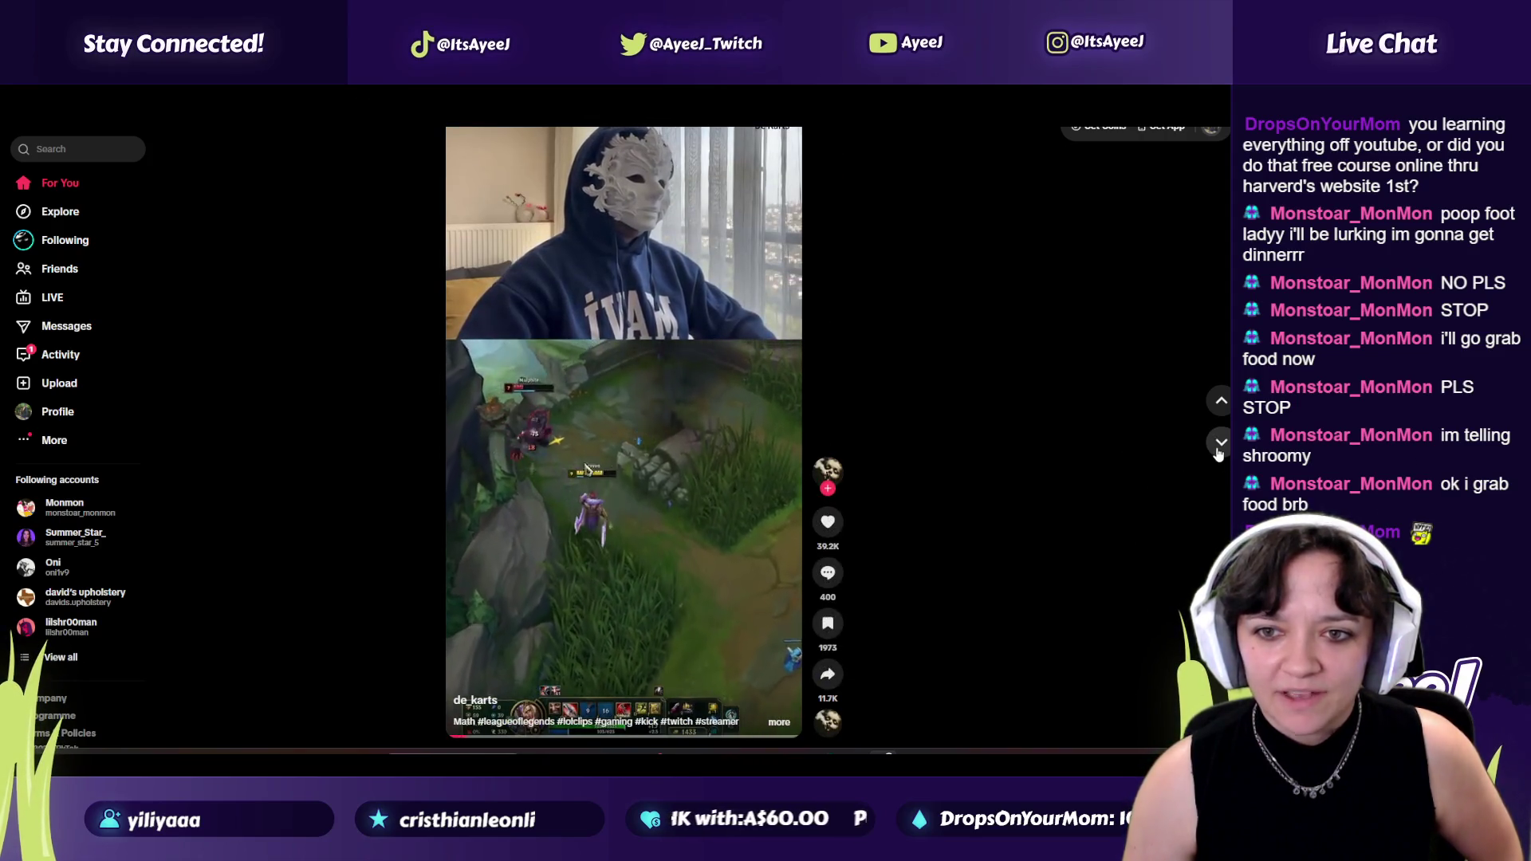
pyautogui.click(1219, 445)
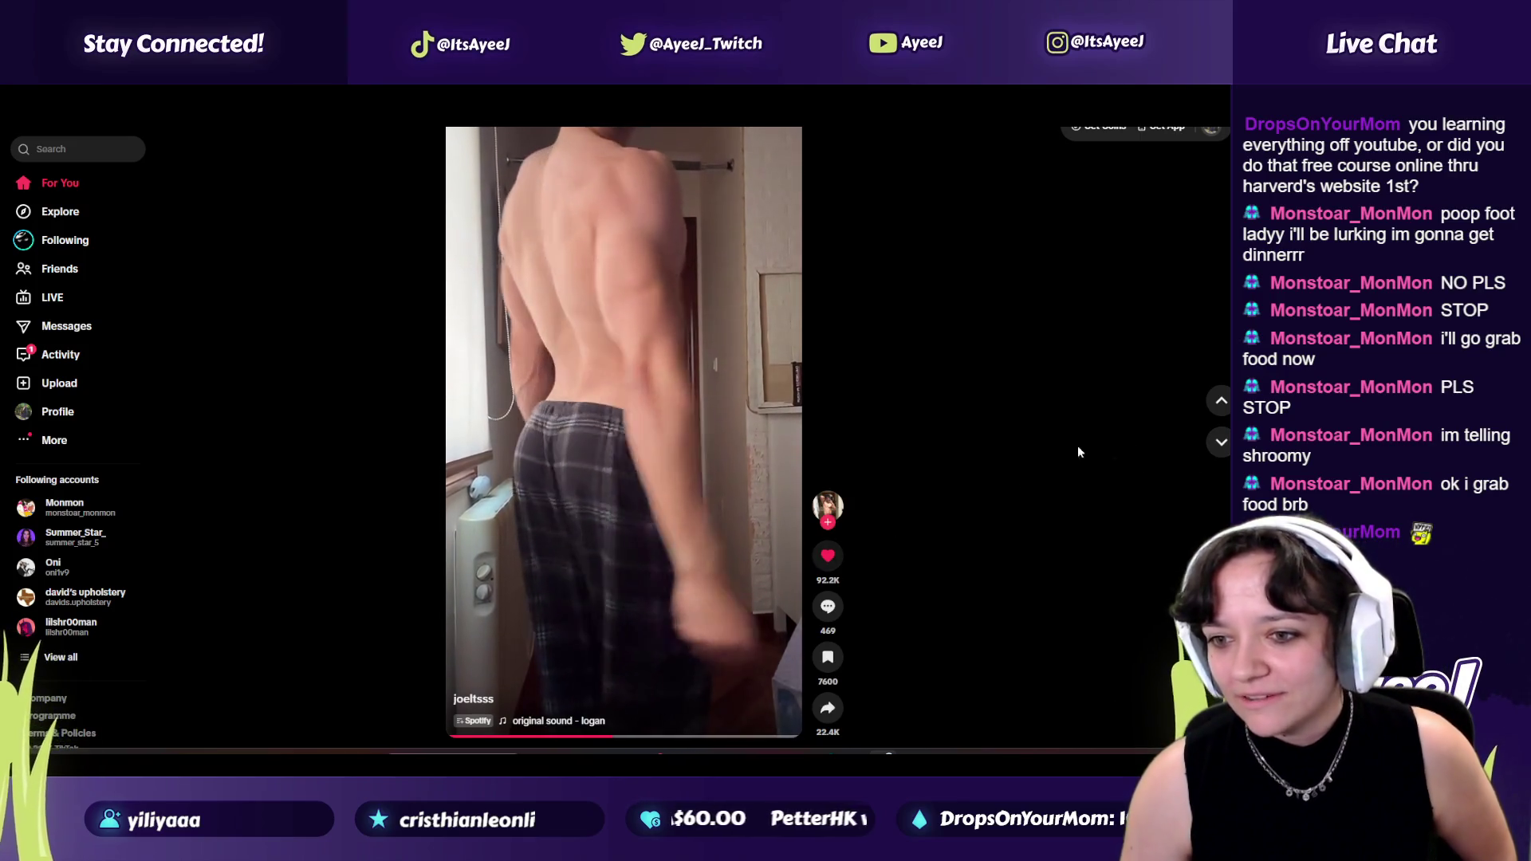
pyautogui.click(1216, 442)
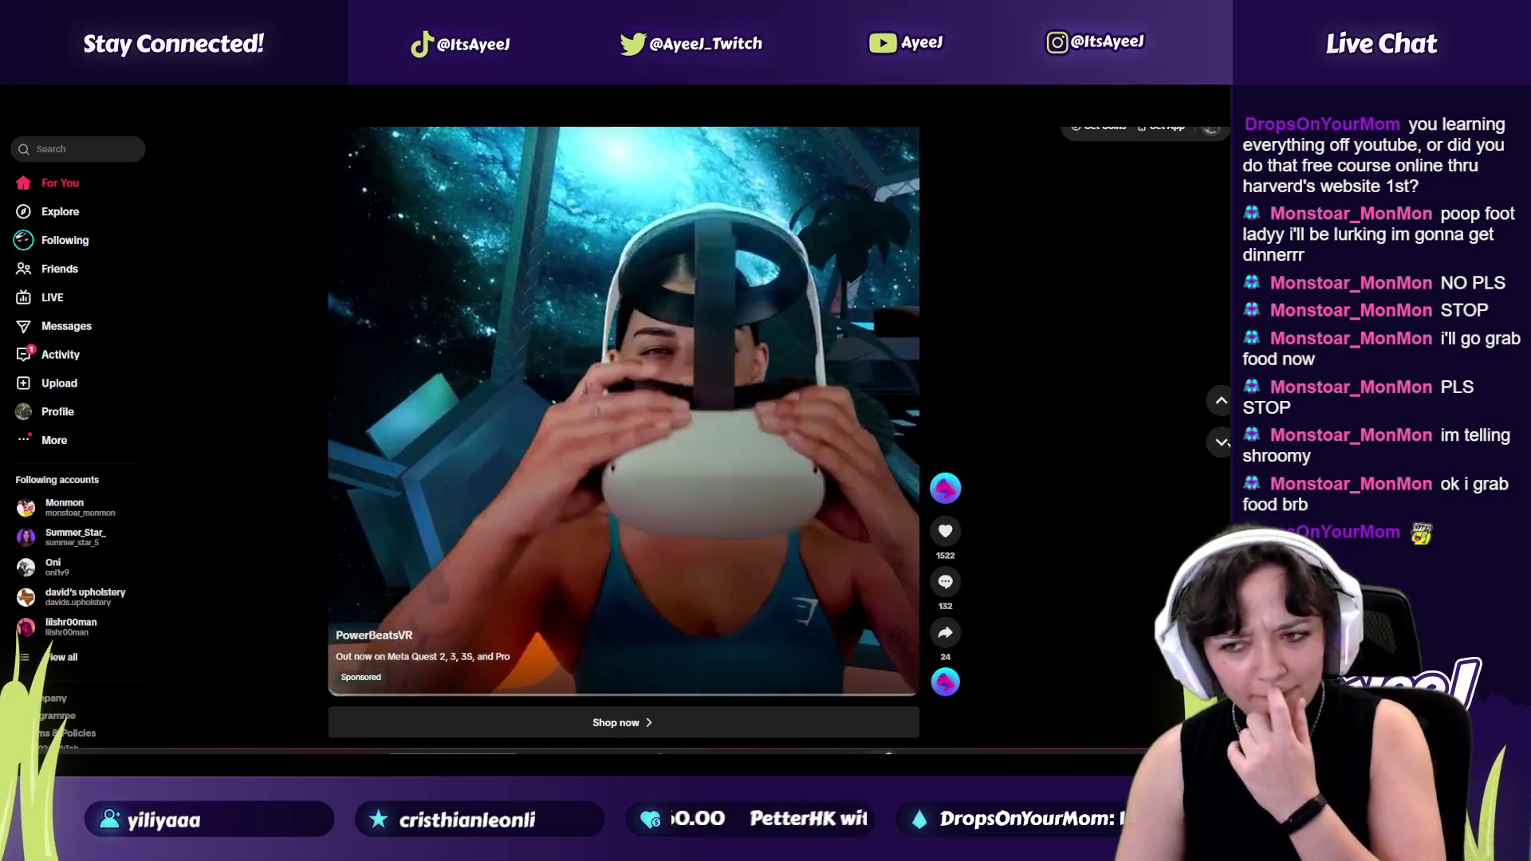
pyautogui.click(1218, 441)
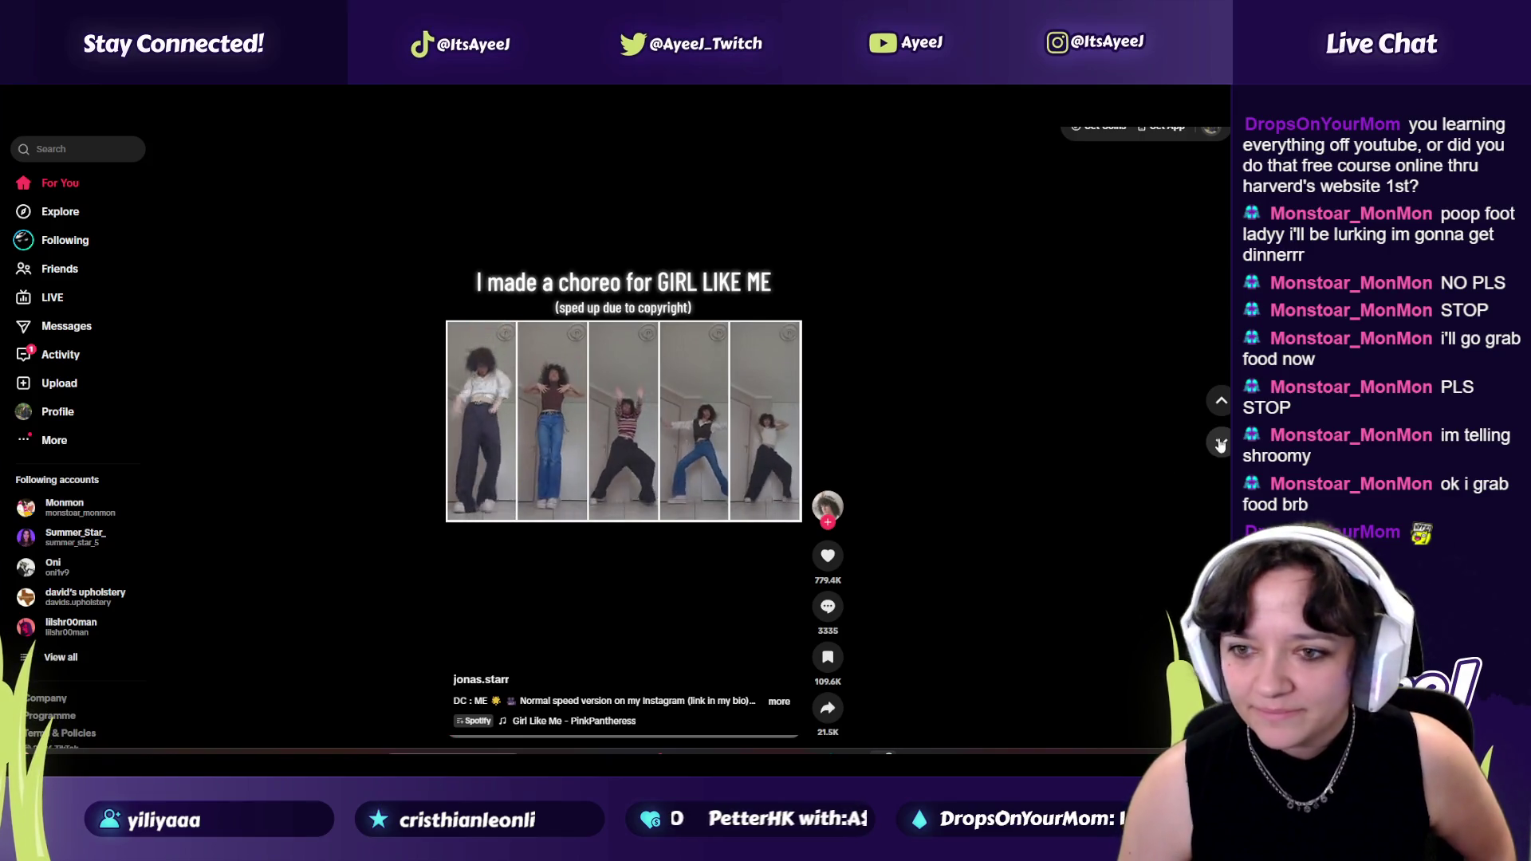
pyautogui.click(1219, 442)
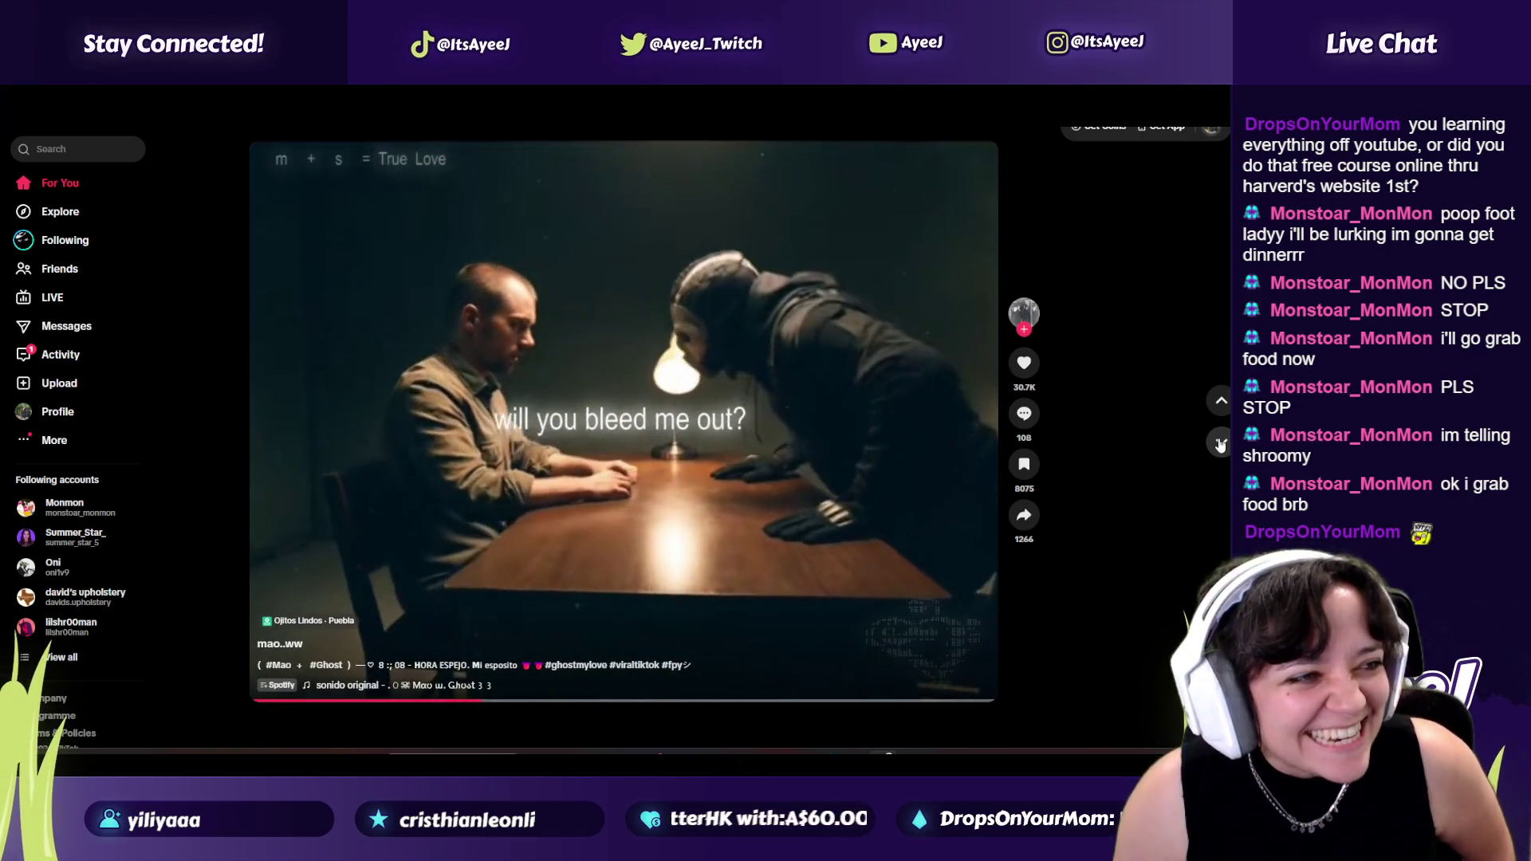
pyautogui.click(1024, 413)
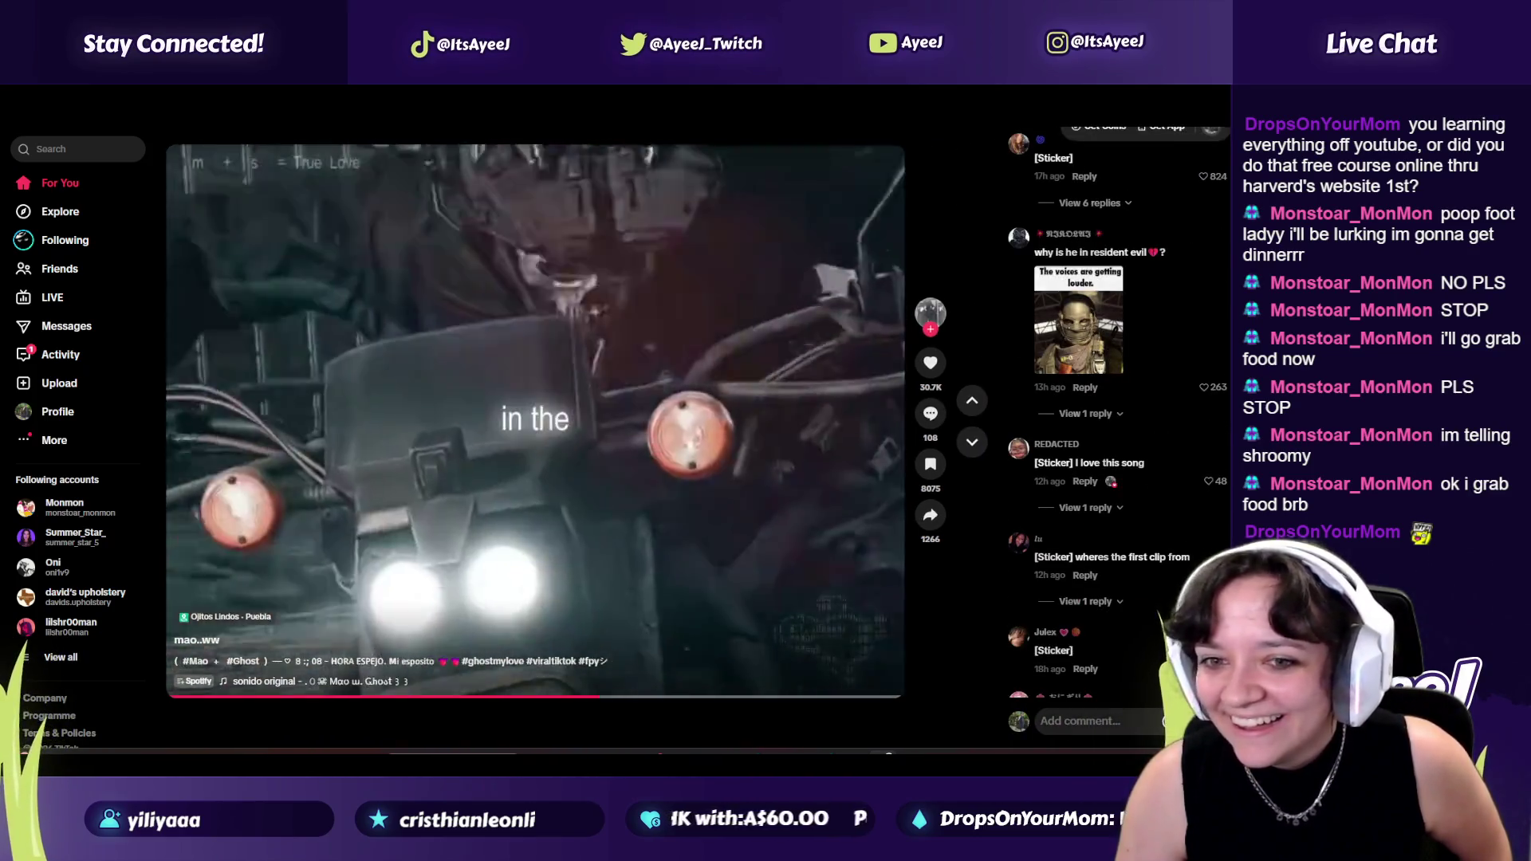
# Close, reopen and dismiss the Ghost video's comments panel.
pyautogui.click(930, 413)
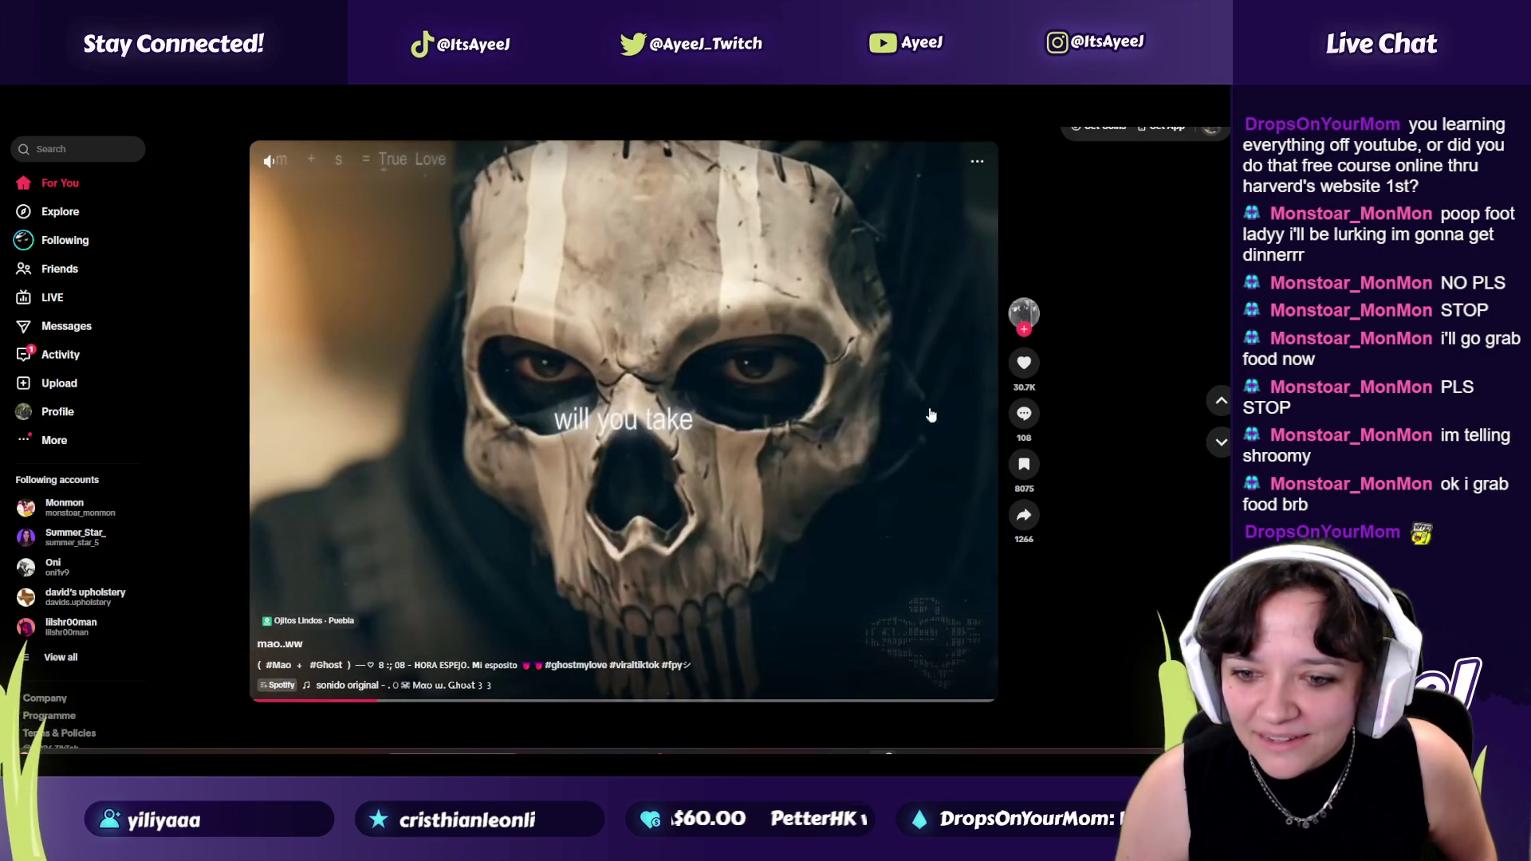
pyautogui.click(1020, 414)
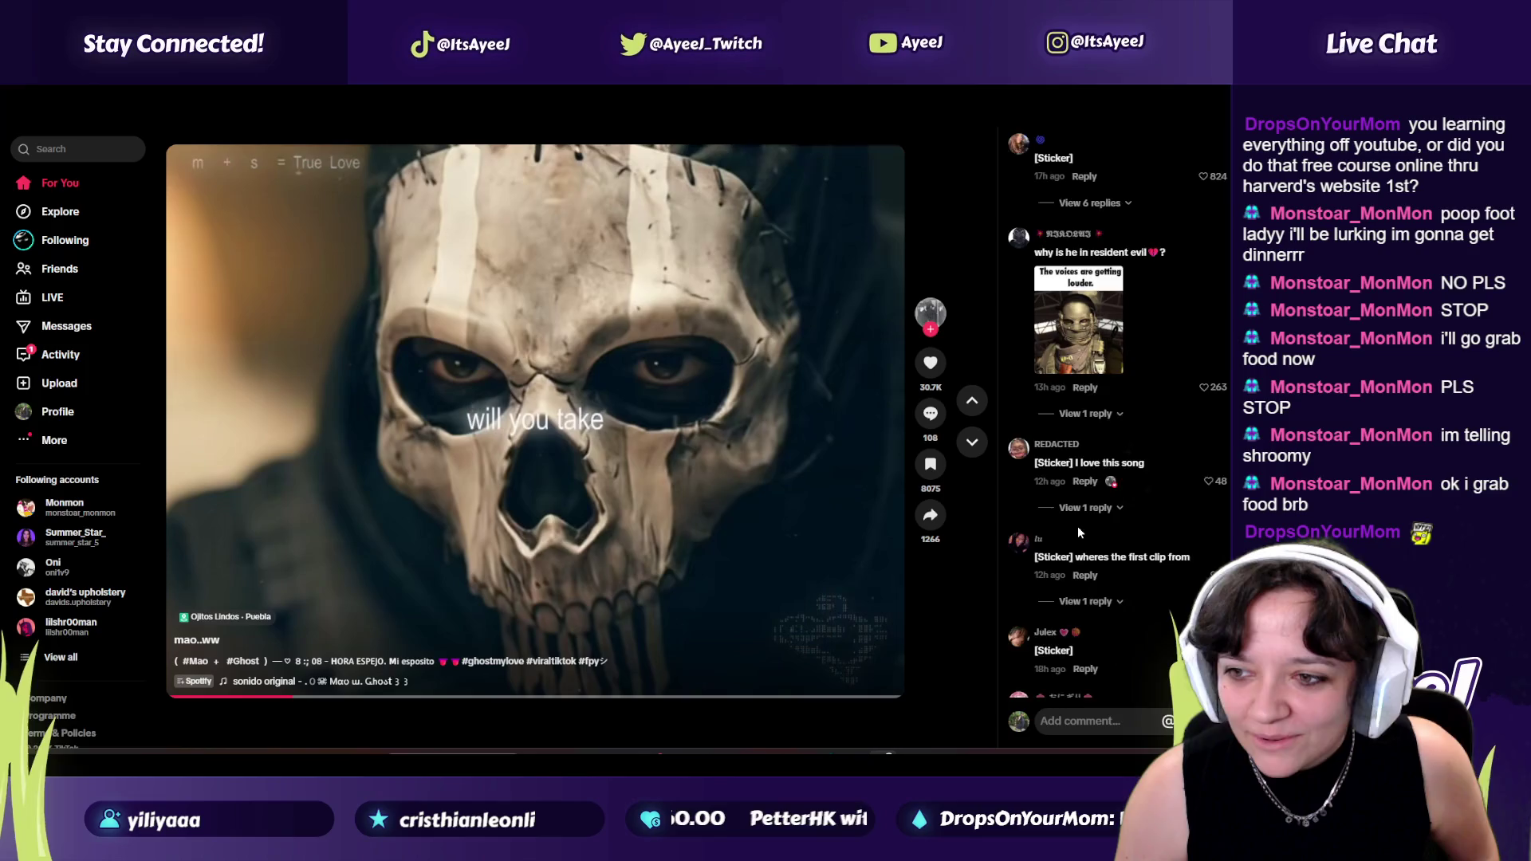
pyautogui.scroll(-3, 1078, 527)
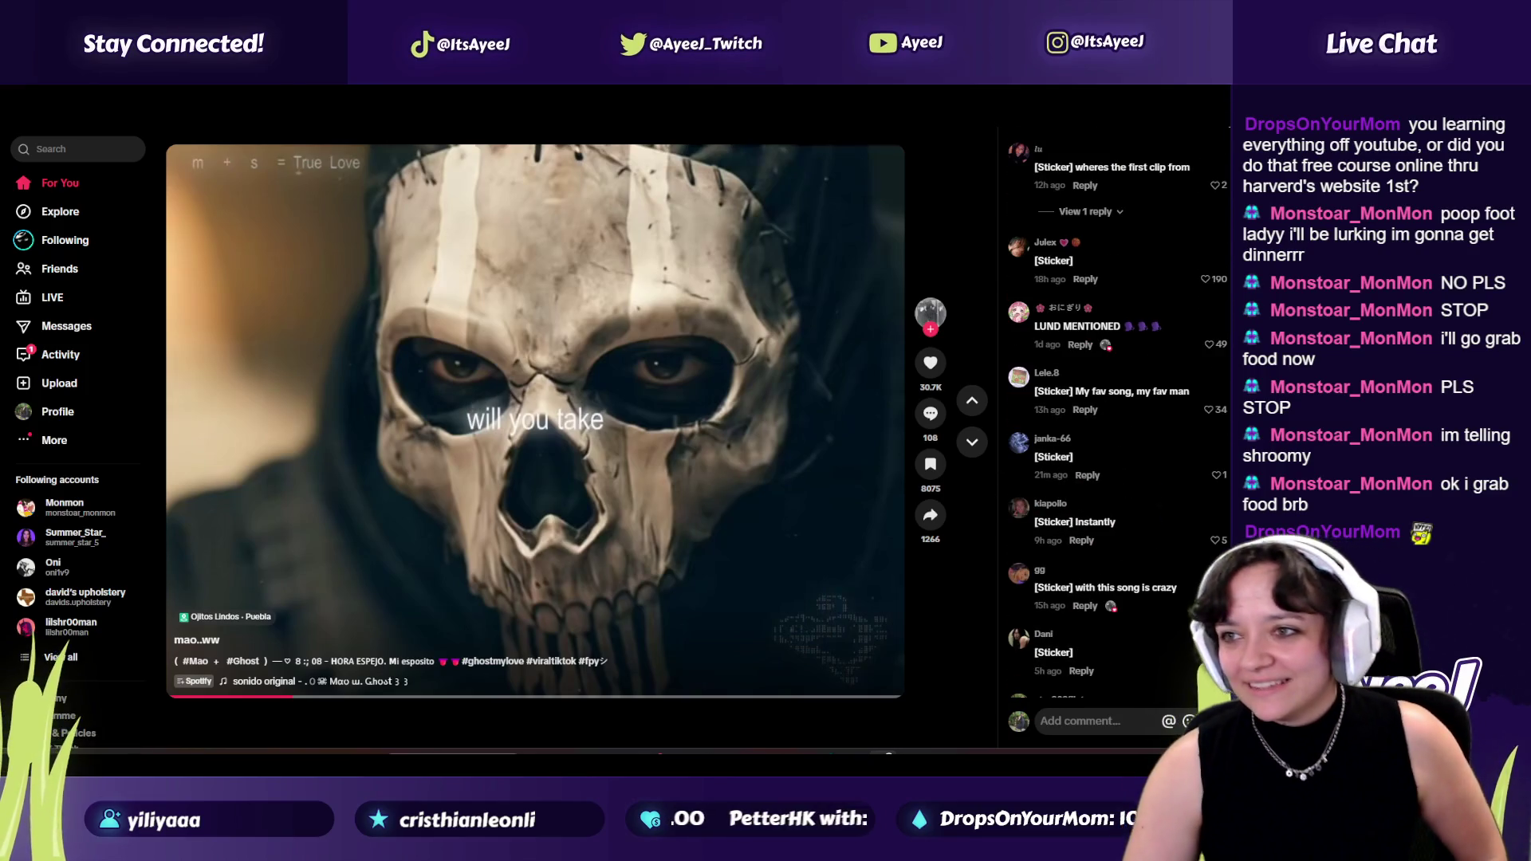
pyautogui.press('Escape')
# Advance past the skull video and the horse show-jumping slideshow.
pyautogui.click(1221, 440)
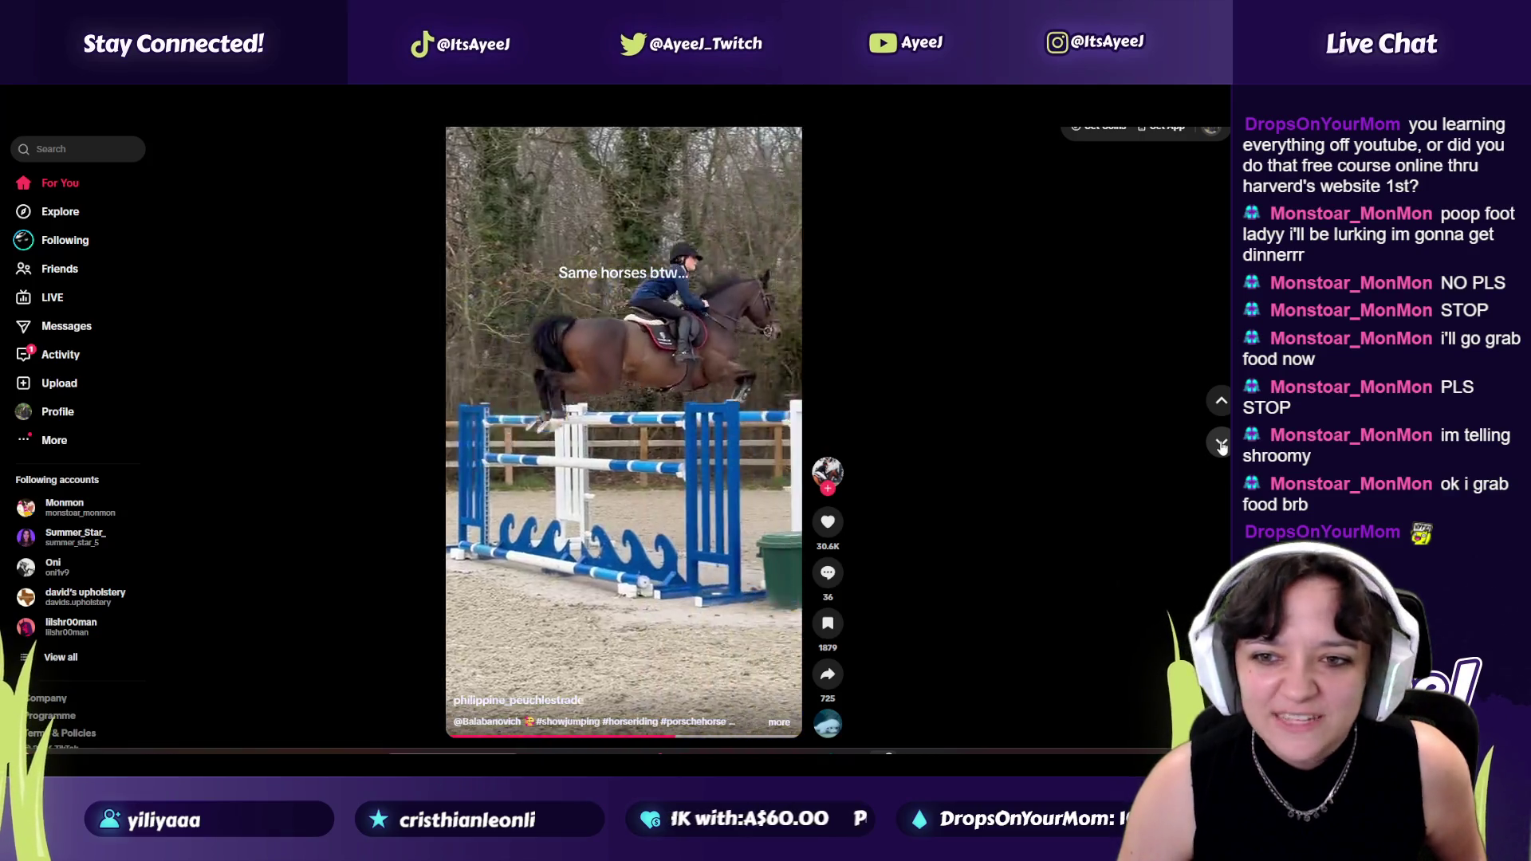
pyautogui.click(1222, 443)
# Skip the biology memes, cosplay, Xero ad, audiobook, soda tabs and type C videos.
pyautogui.click(1221, 444)
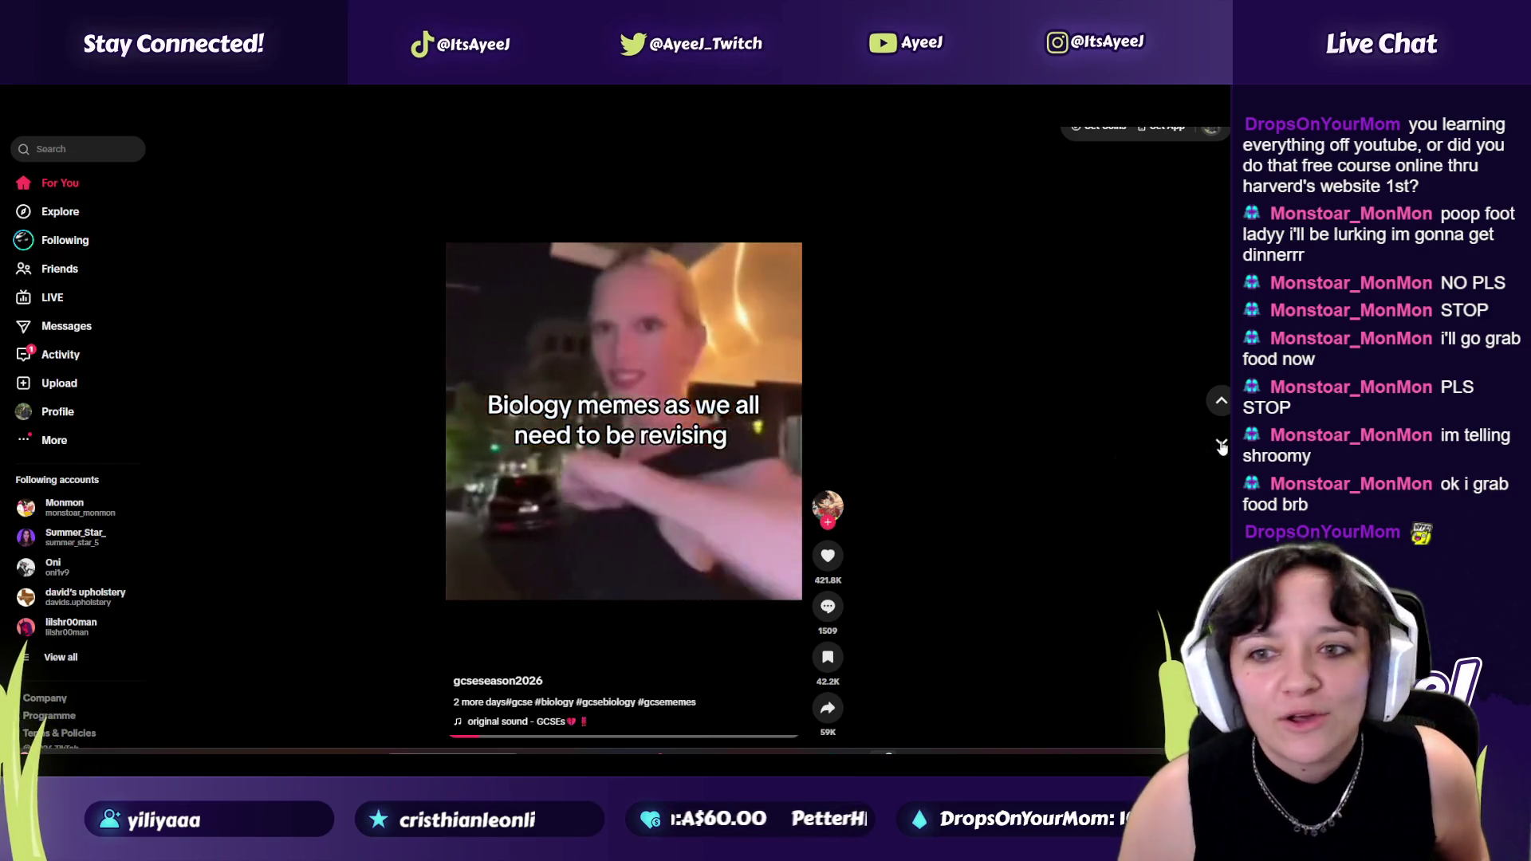
pyautogui.click(1220, 443)
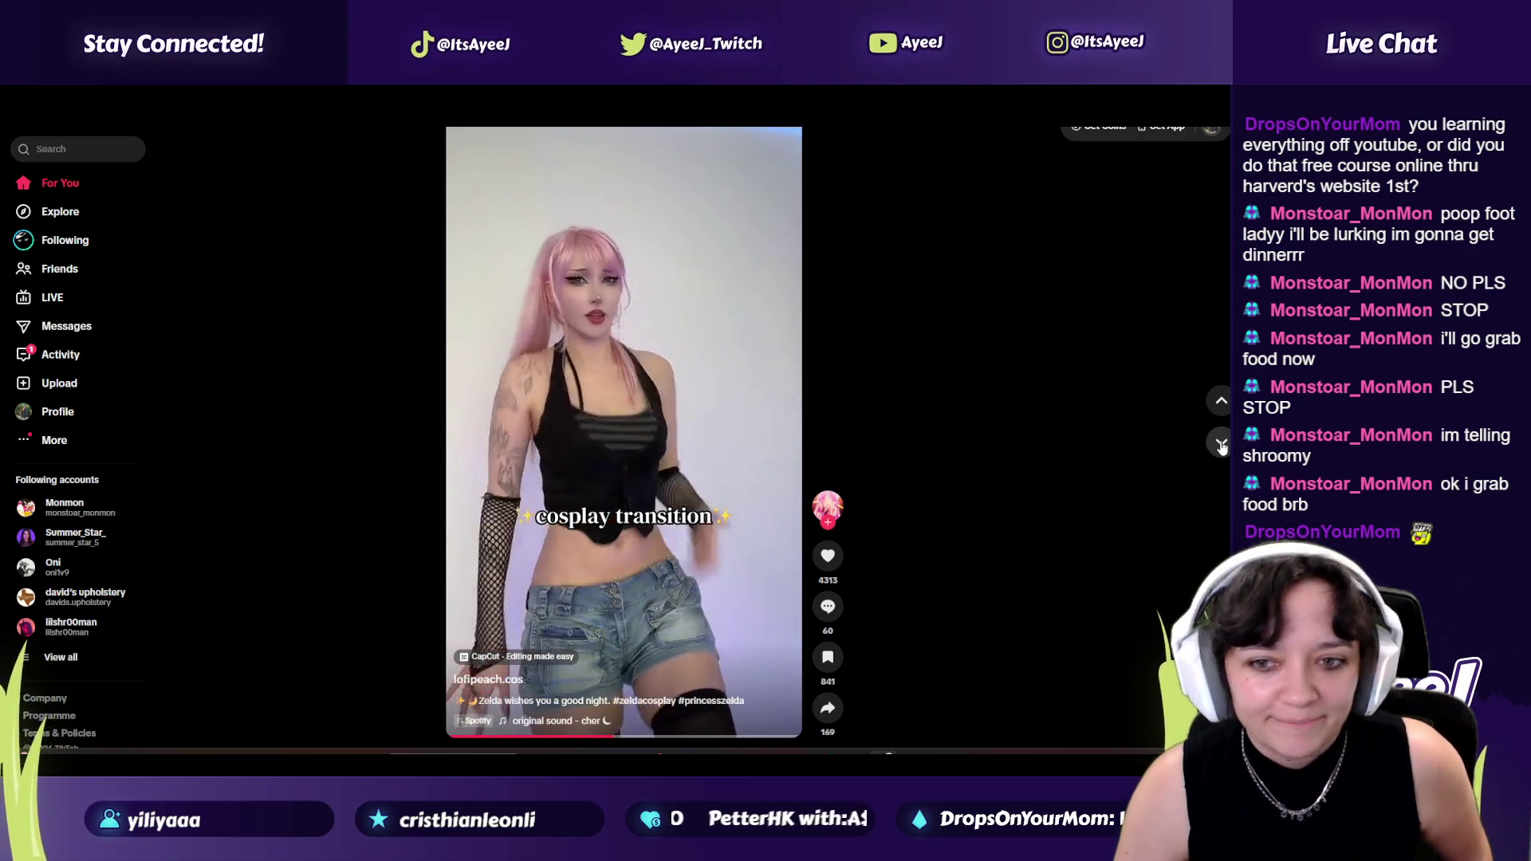
pyautogui.click(1221, 444)
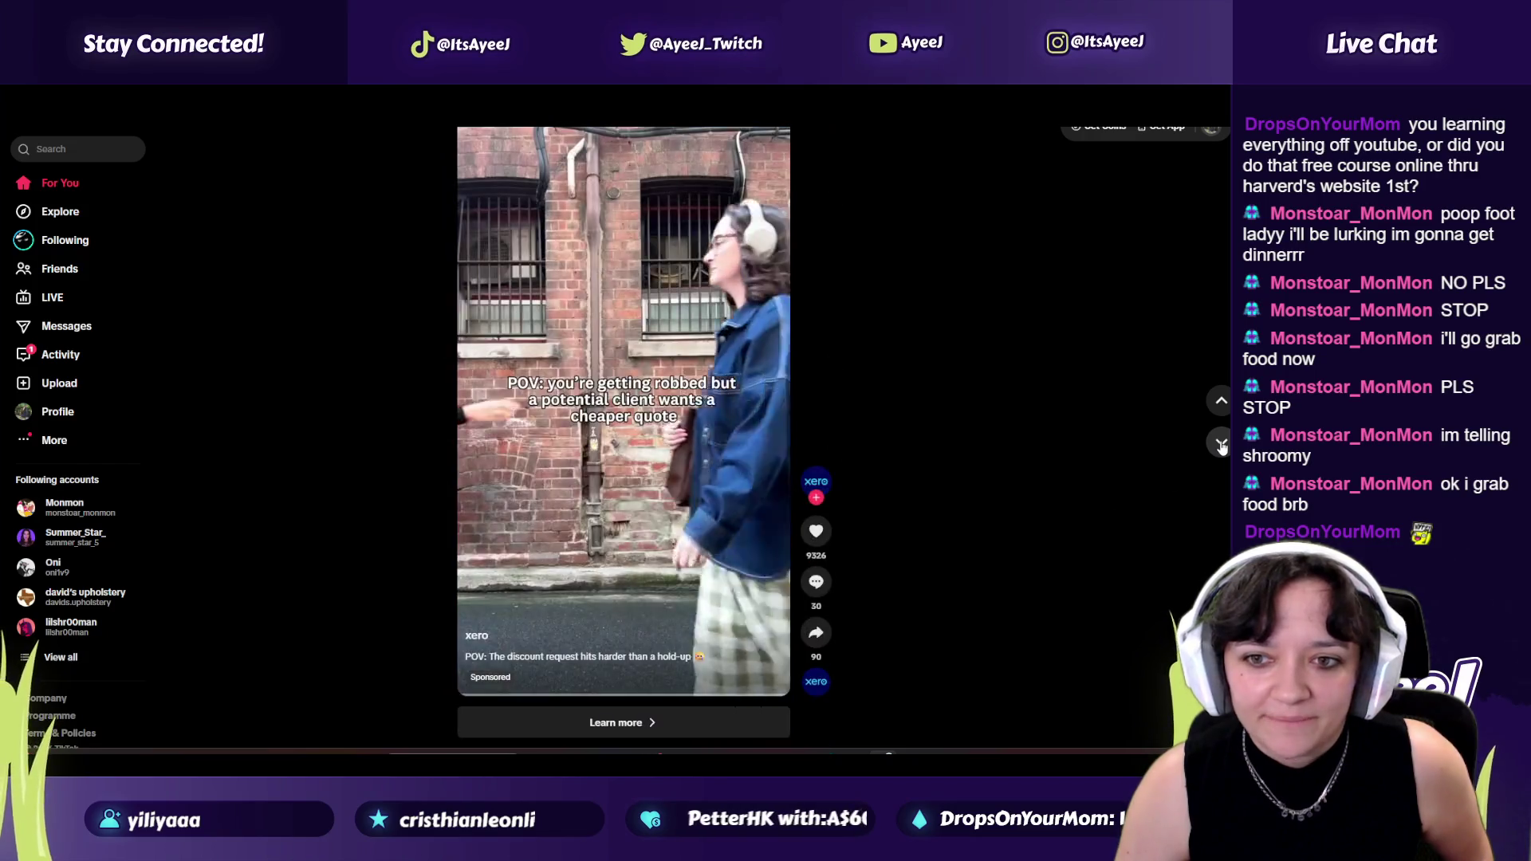
pyautogui.click(1222, 443)
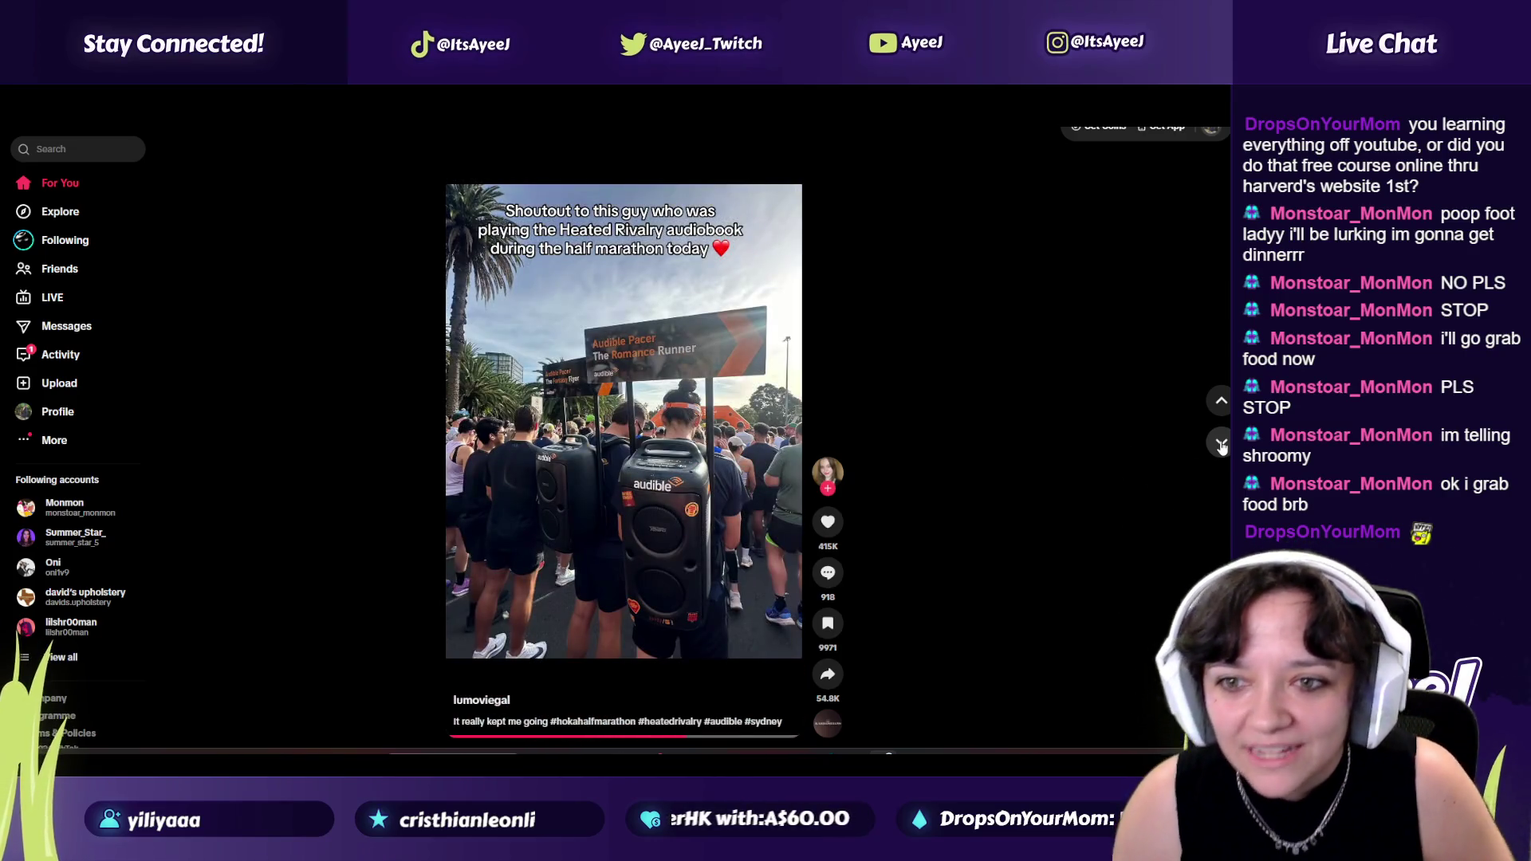
pyautogui.click(1220, 444)
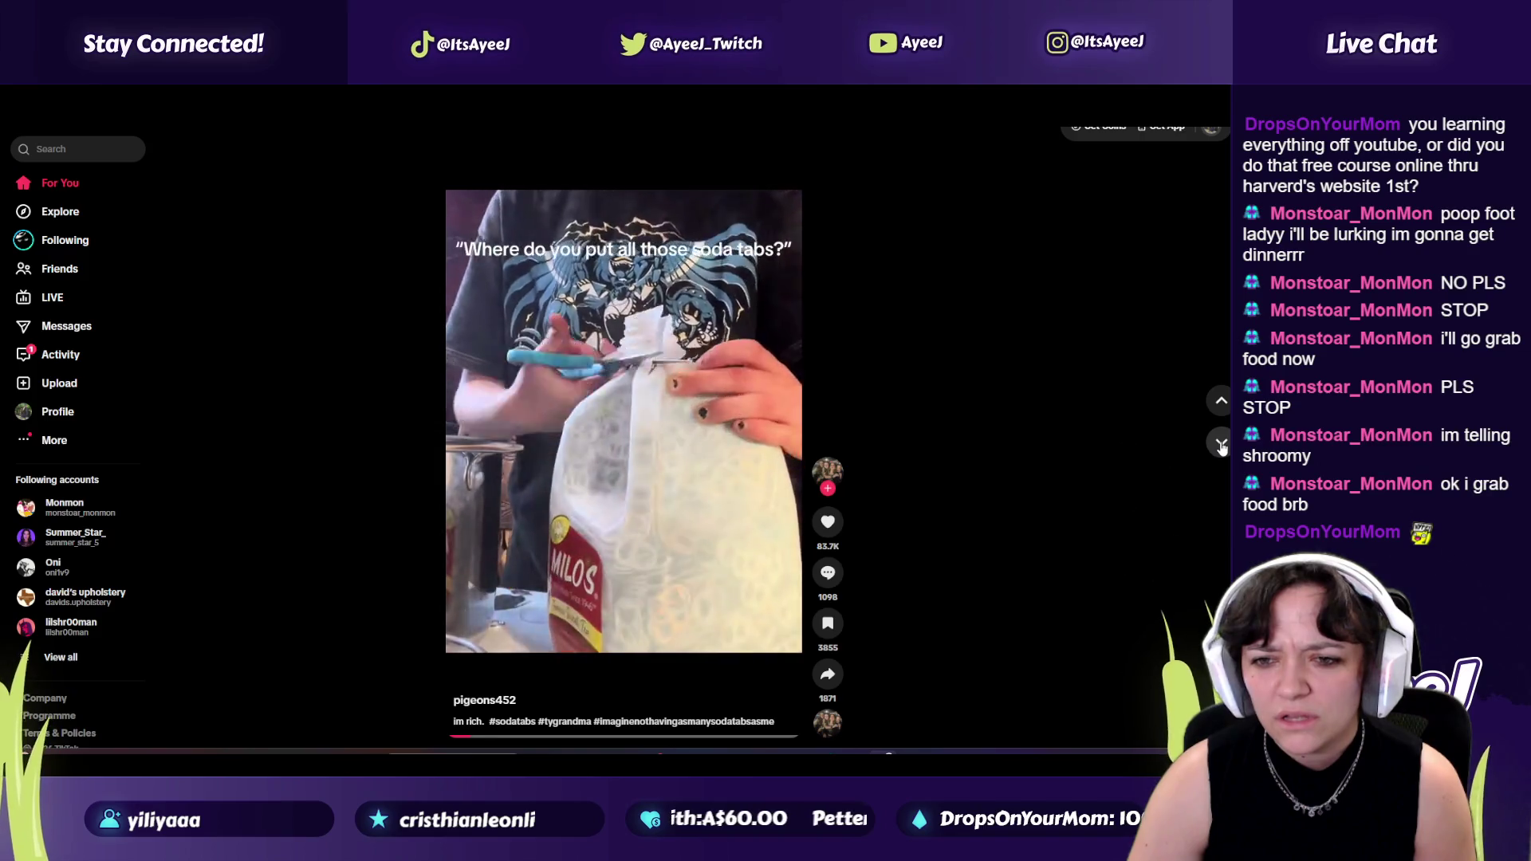
pyautogui.click(1221, 444)
pyautogui.click(1221, 444)
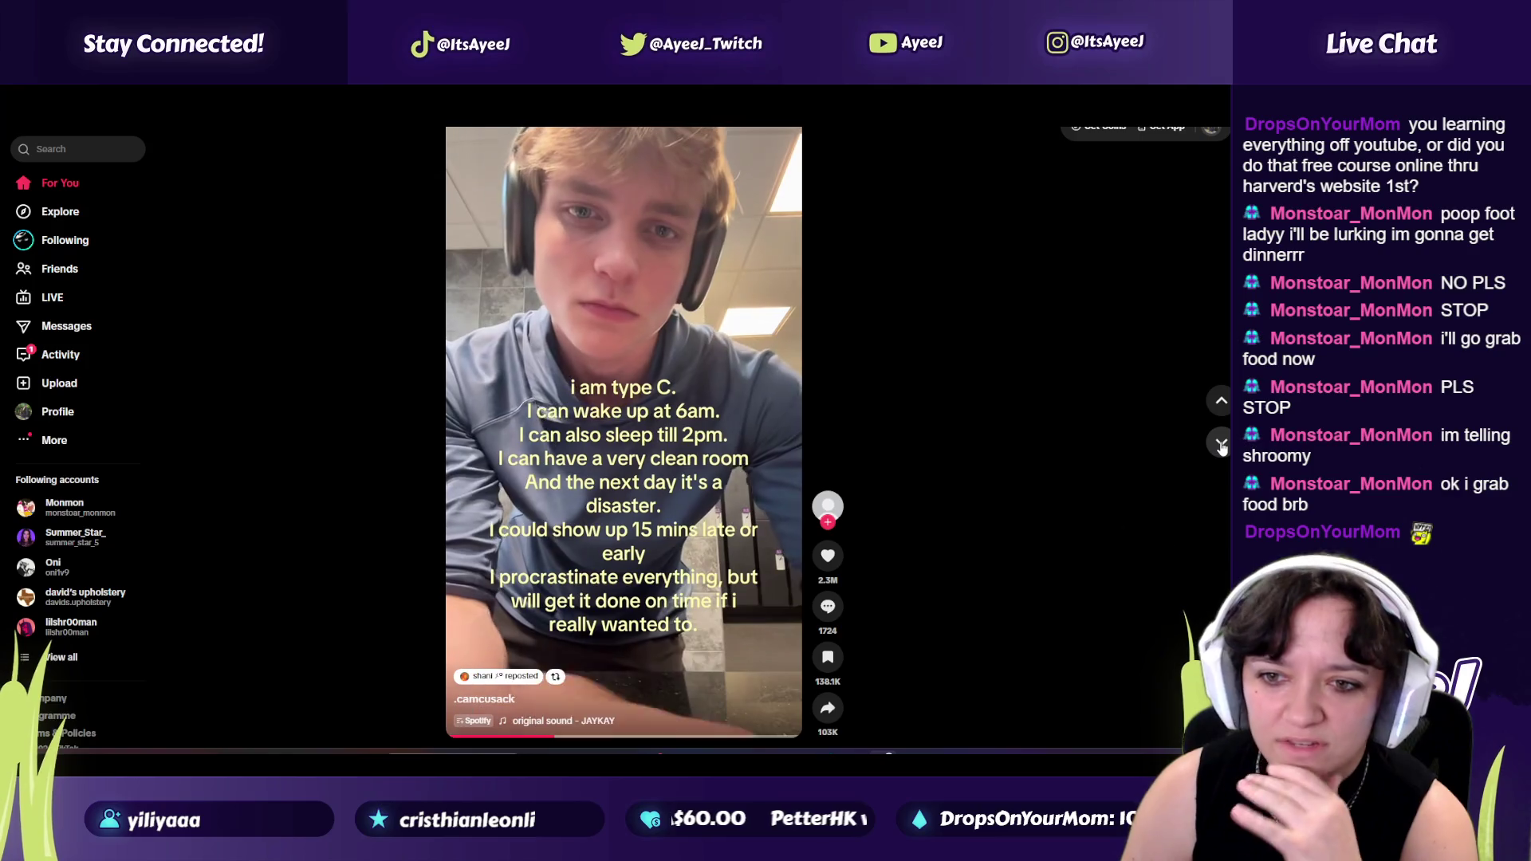
pyautogui.click(1221, 443)
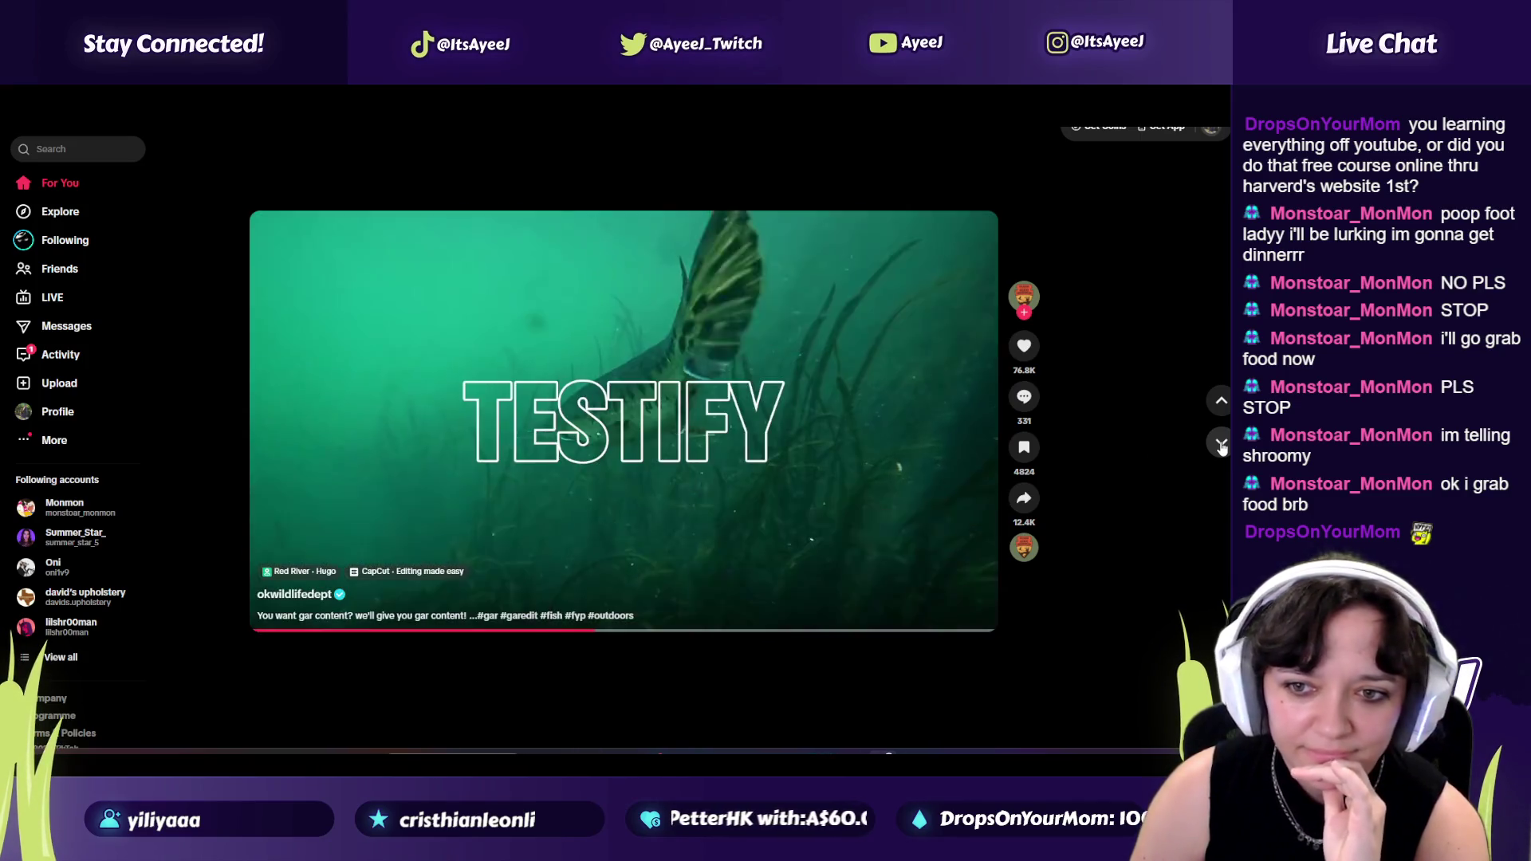
# Skip the gar, dog, quick-change, trading ad and face-effects videos, then step back one.
pyautogui.click(1221, 446)
pyautogui.click(1221, 445)
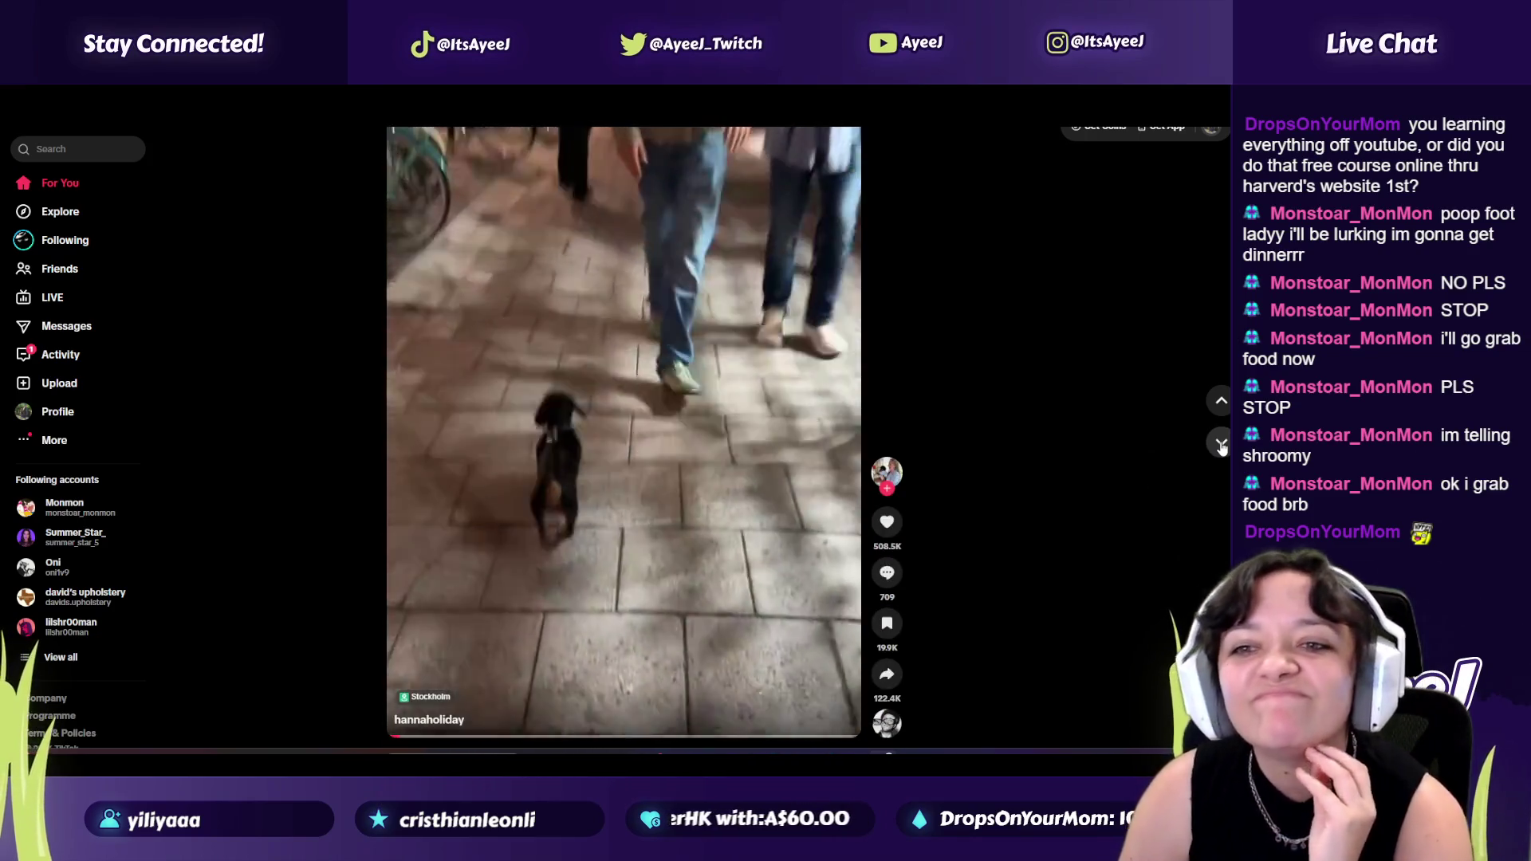
pyautogui.click(1221, 446)
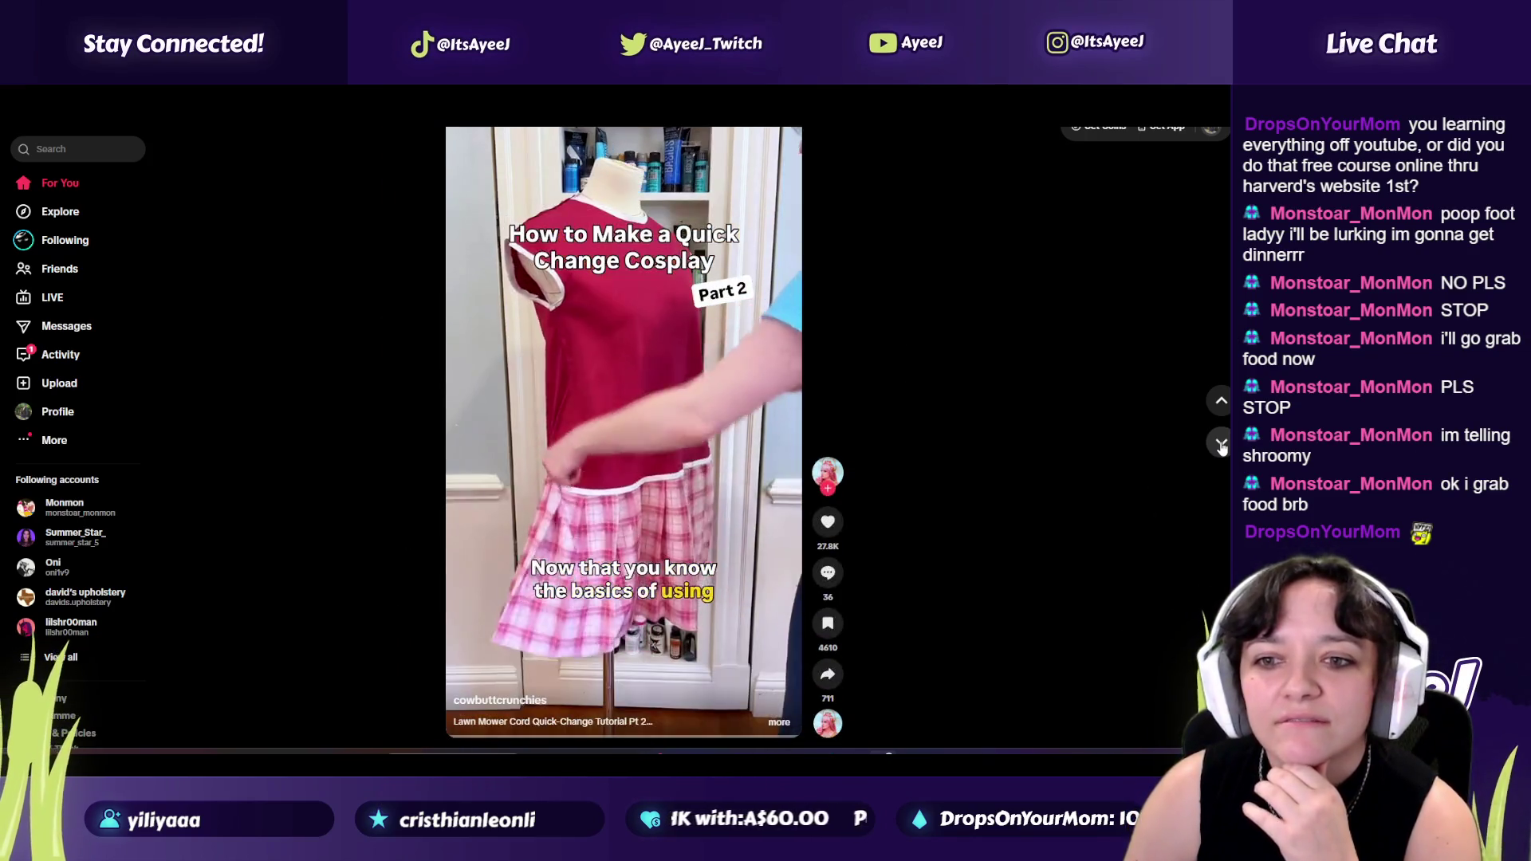
pyautogui.click(1221, 444)
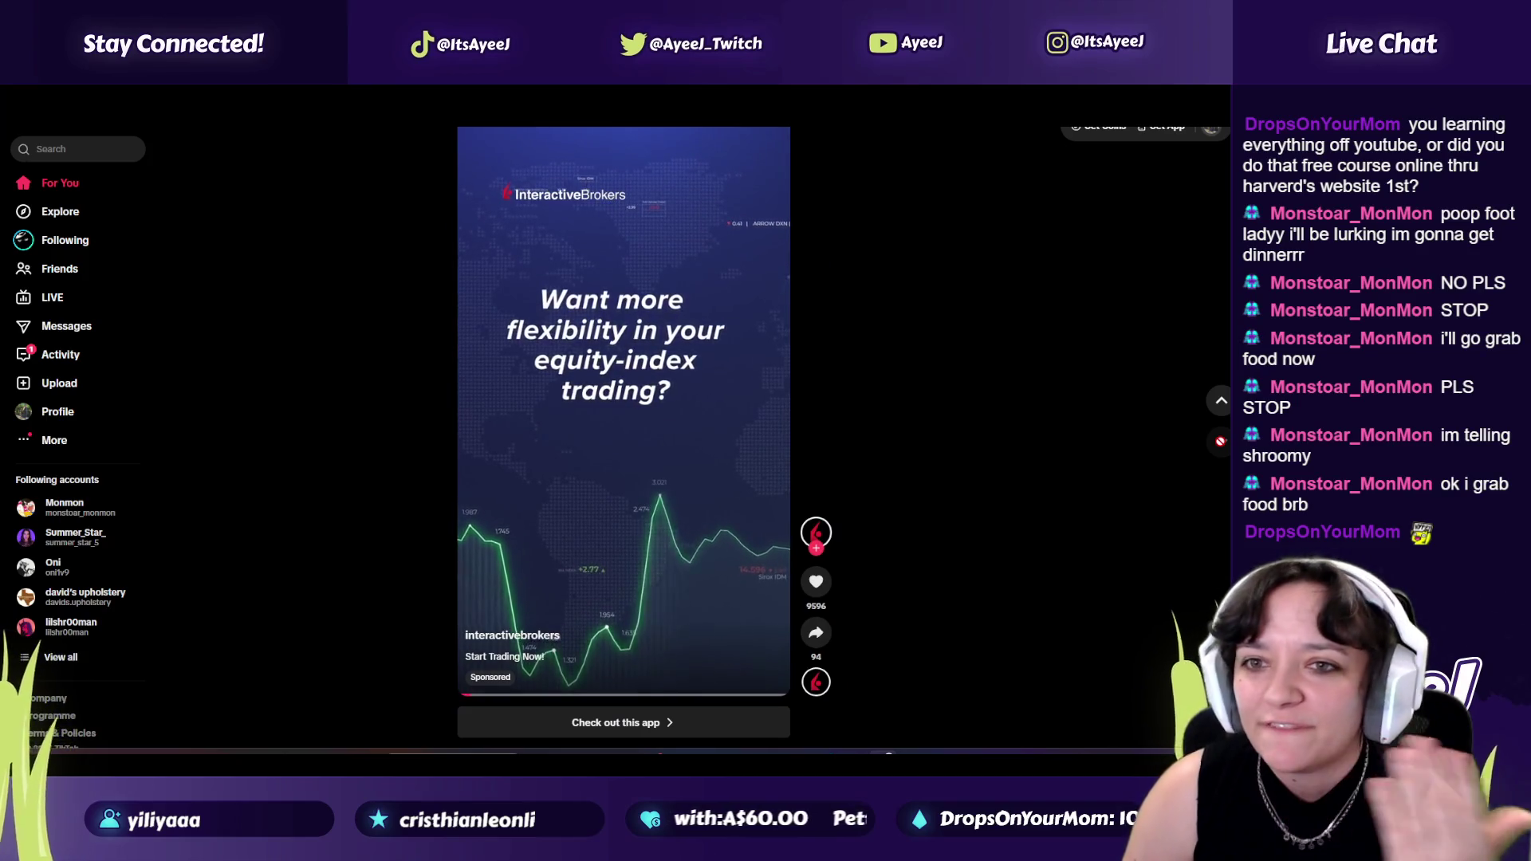
pyautogui.click(1222, 445)
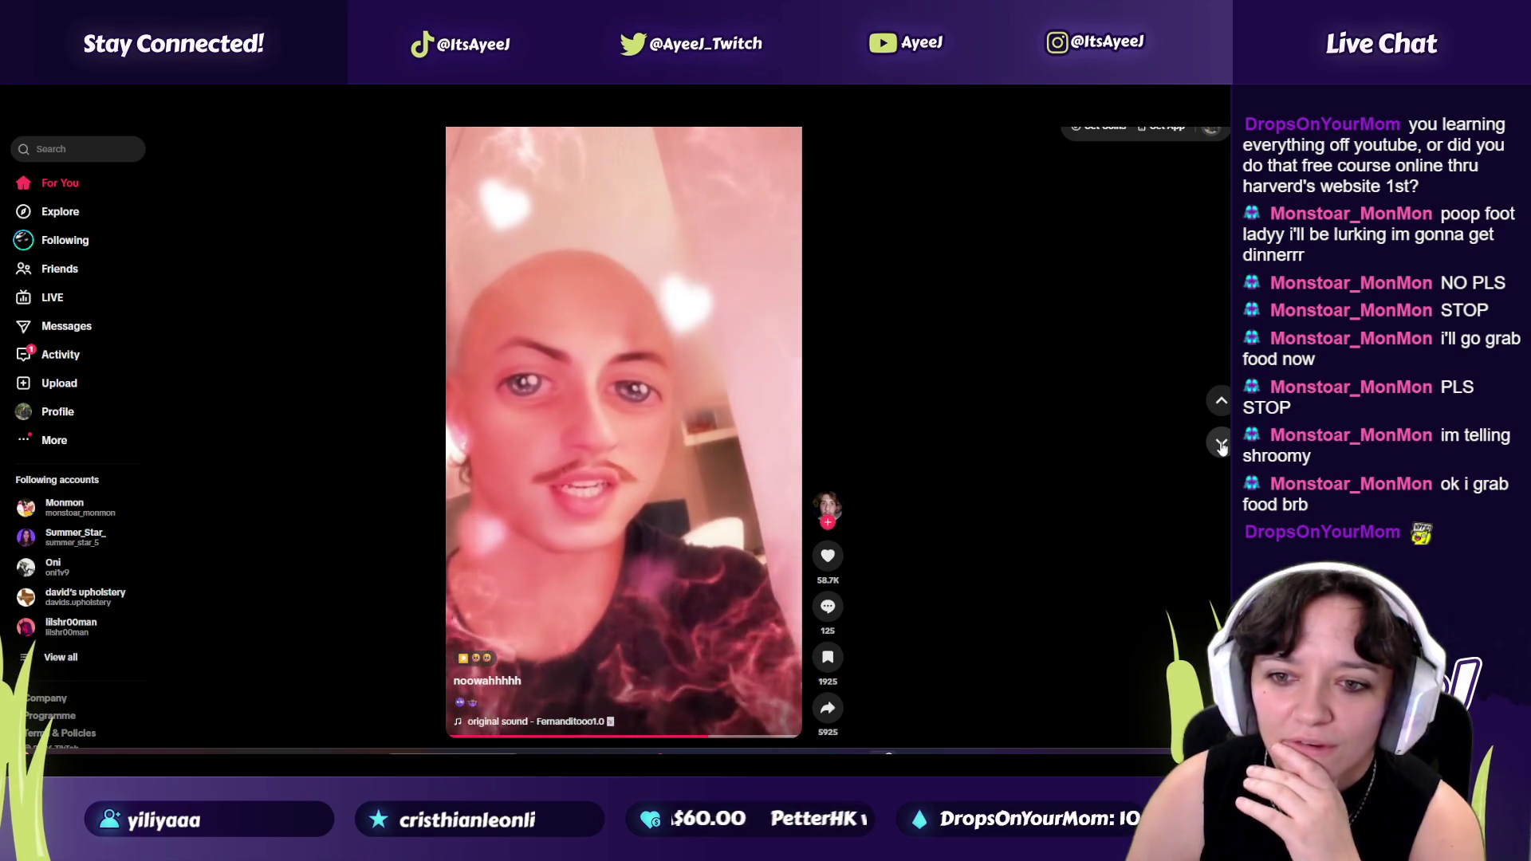
pyautogui.click(1221, 445)
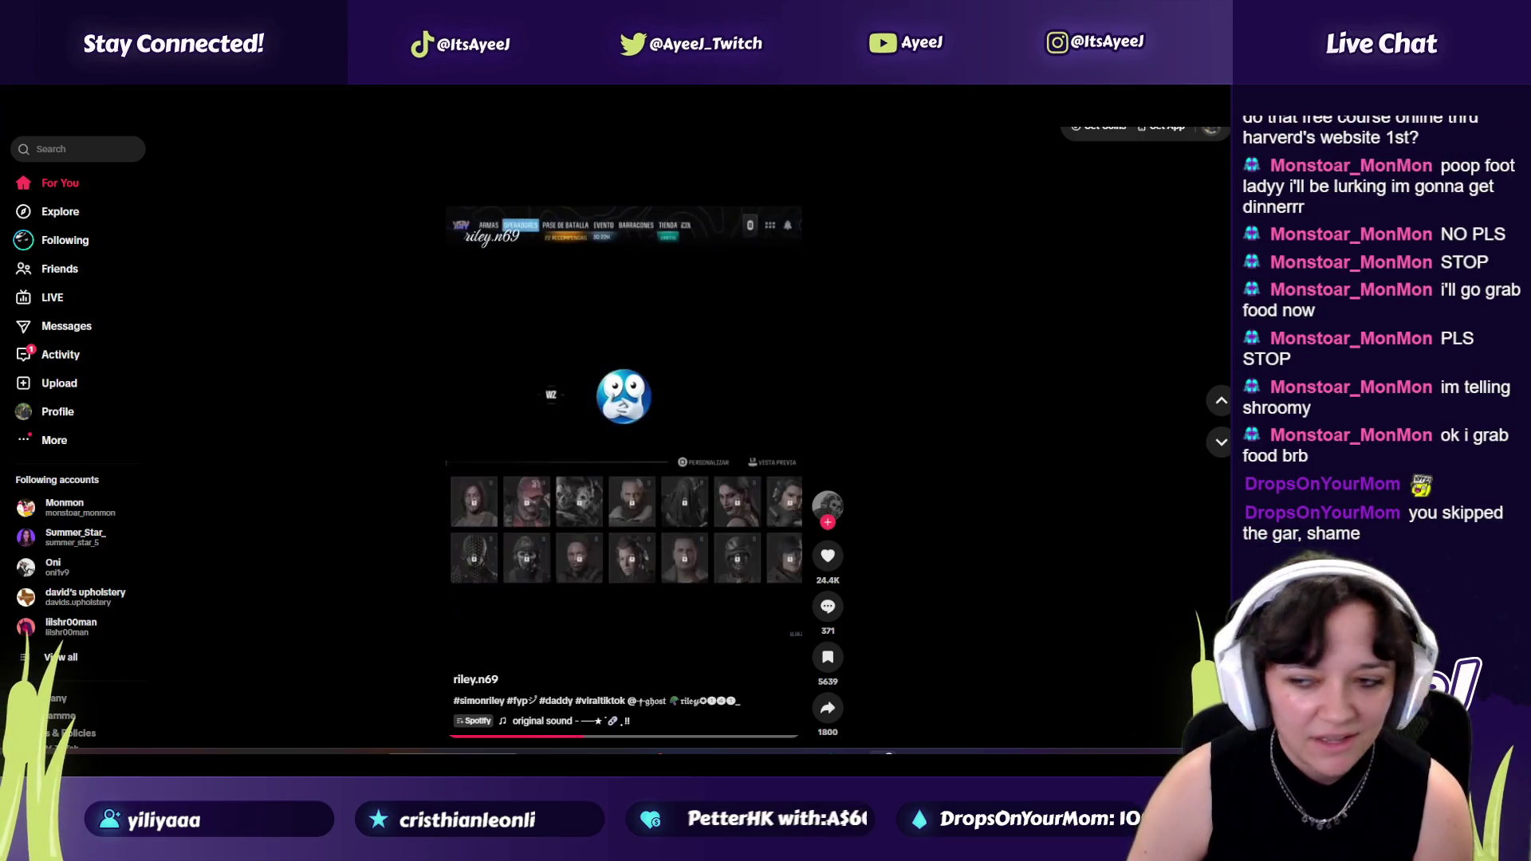
pyautogui.click(1220, 402)
pyautogui.scroll(-1, 1220, 402)
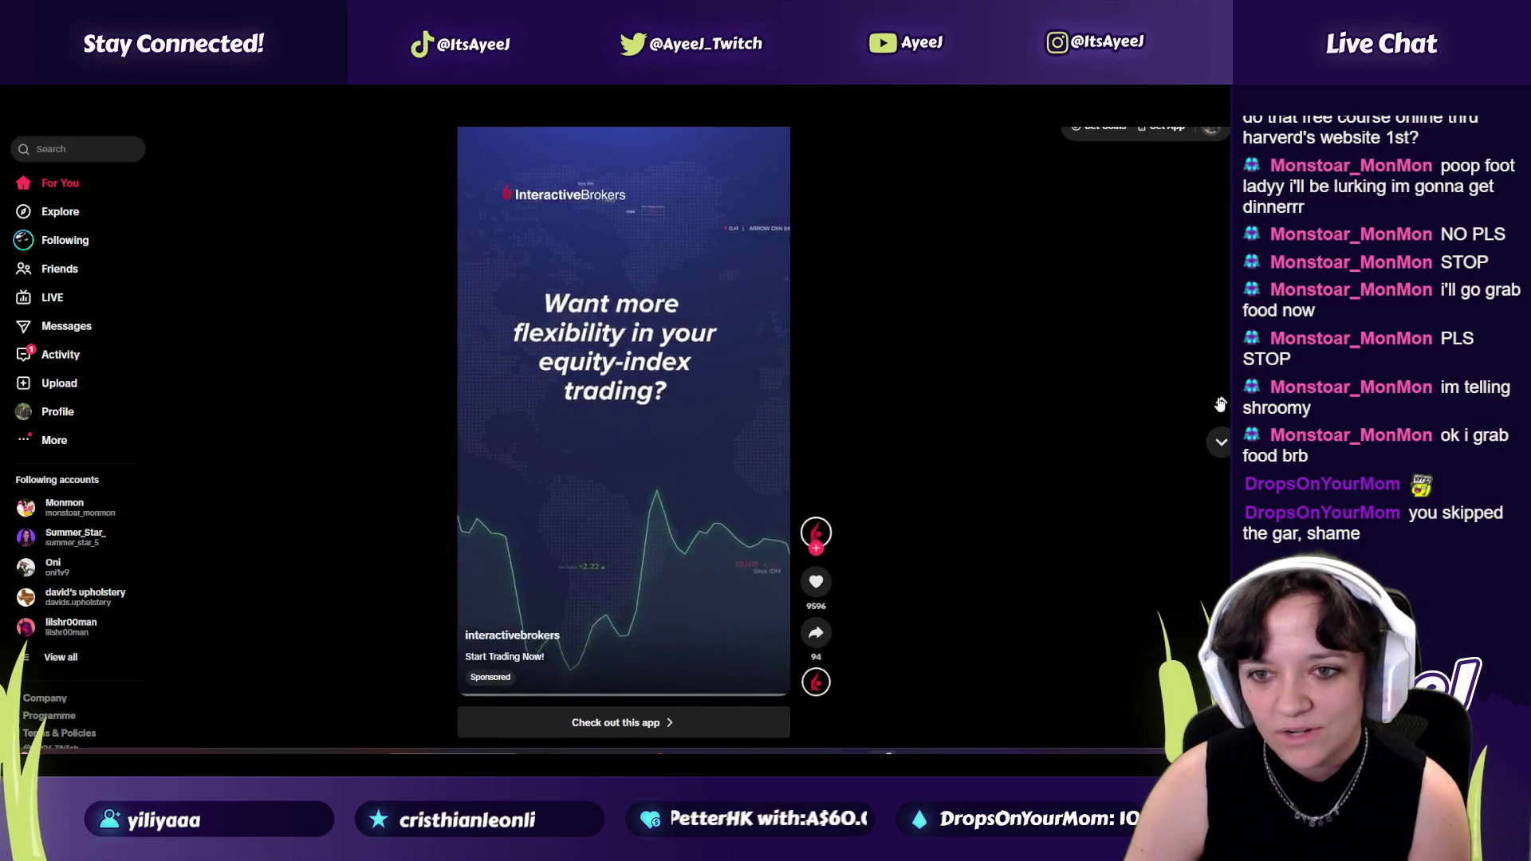
pyautogui.scroll(-1, 1221, 404)
pyautogui.scroll(-1, 1220, 403)
# Flip through the feed to the horse-jumping and cat videos and past the trading ad.
pyautogui.click(1220, 402)
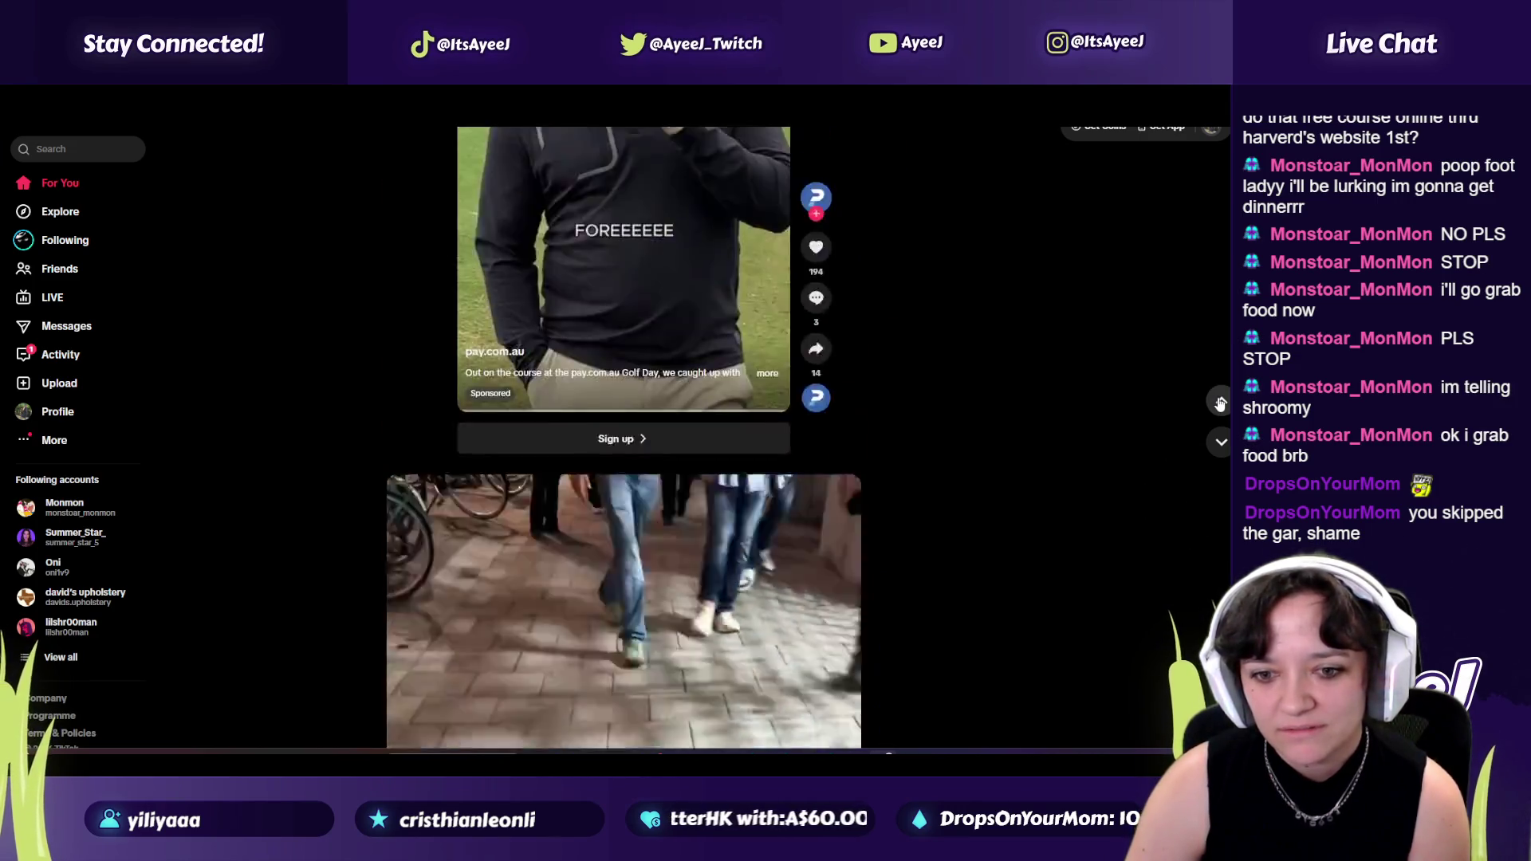
pyautogui.scroll(-1, 1220, 454)
pyautogui.scroll(-1, 1218, 450)
pyautogui.scroll(-1, 1217, 450)
pyautogui.scroll(-1, 1215, 451)
pyautogui.scroll(-1, 1215, 449)
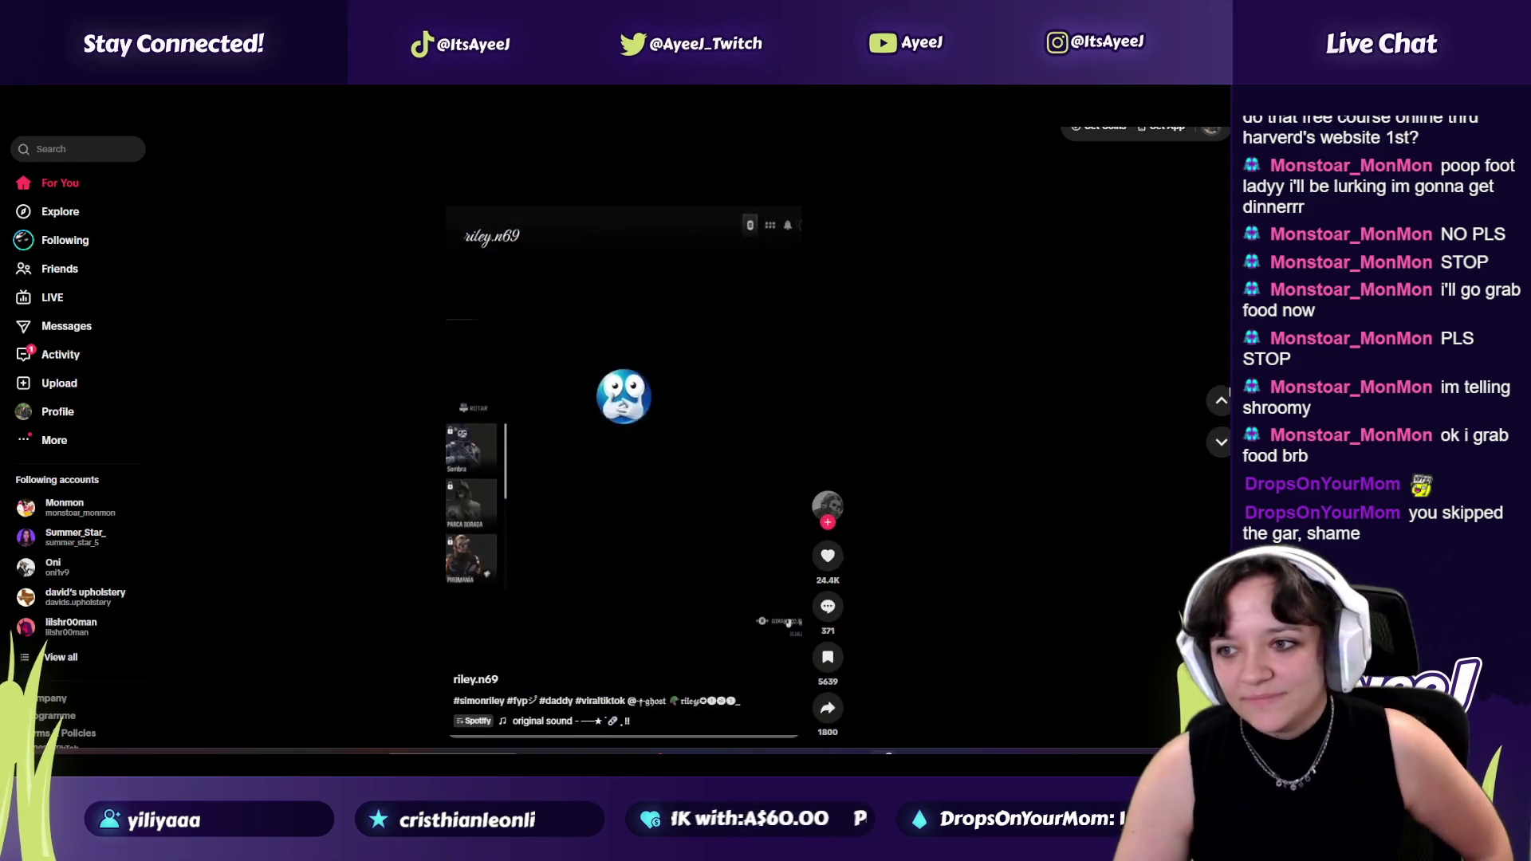
pyautogui.scroll(2, 1219, 425)
pyautogui.scroll(-1, 1220, 433)
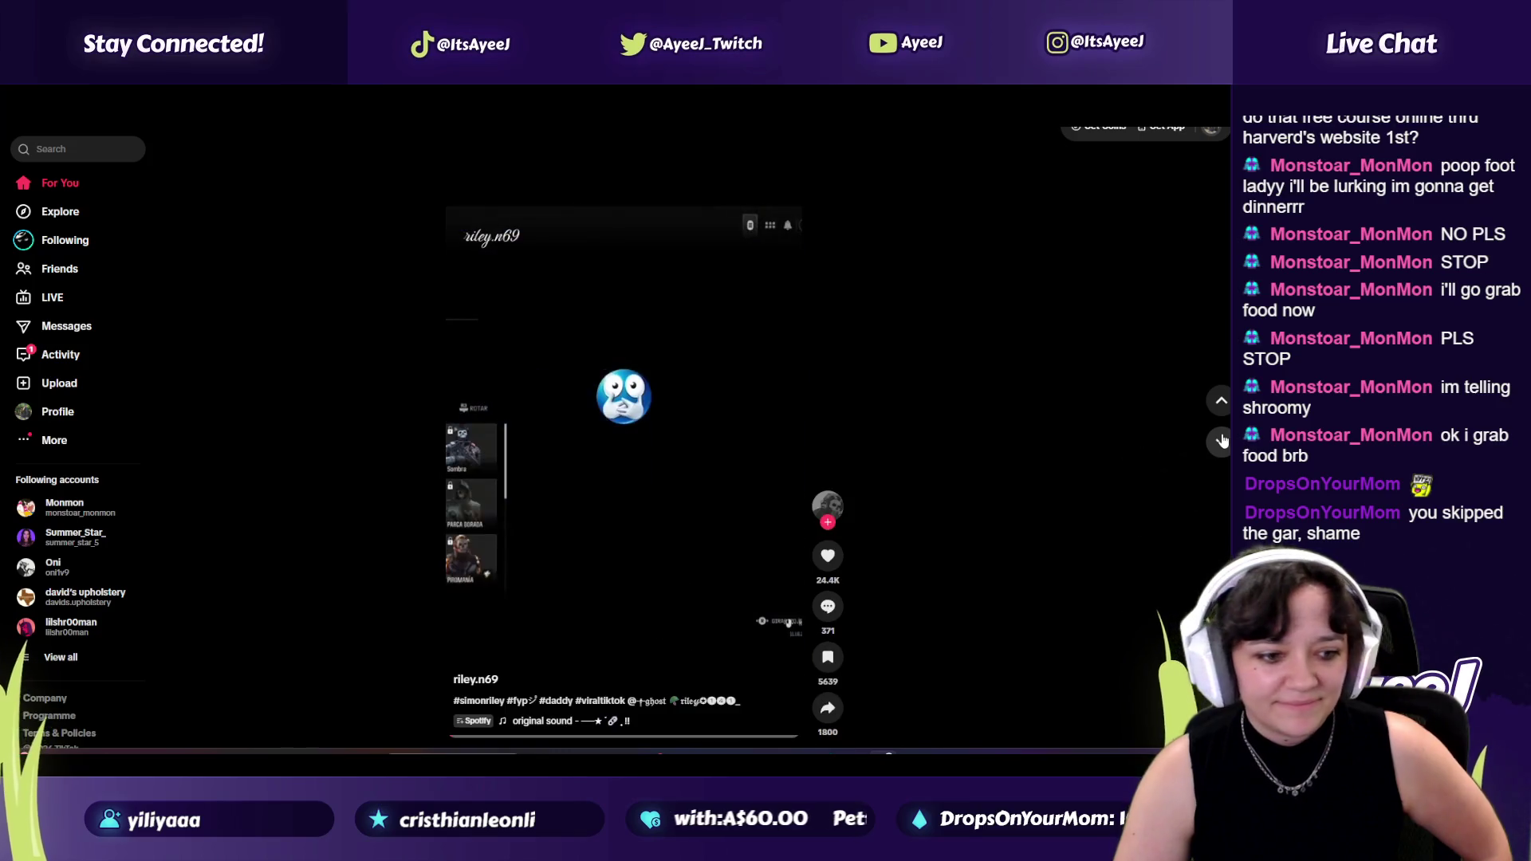
pyautogui.click(1219, 442)
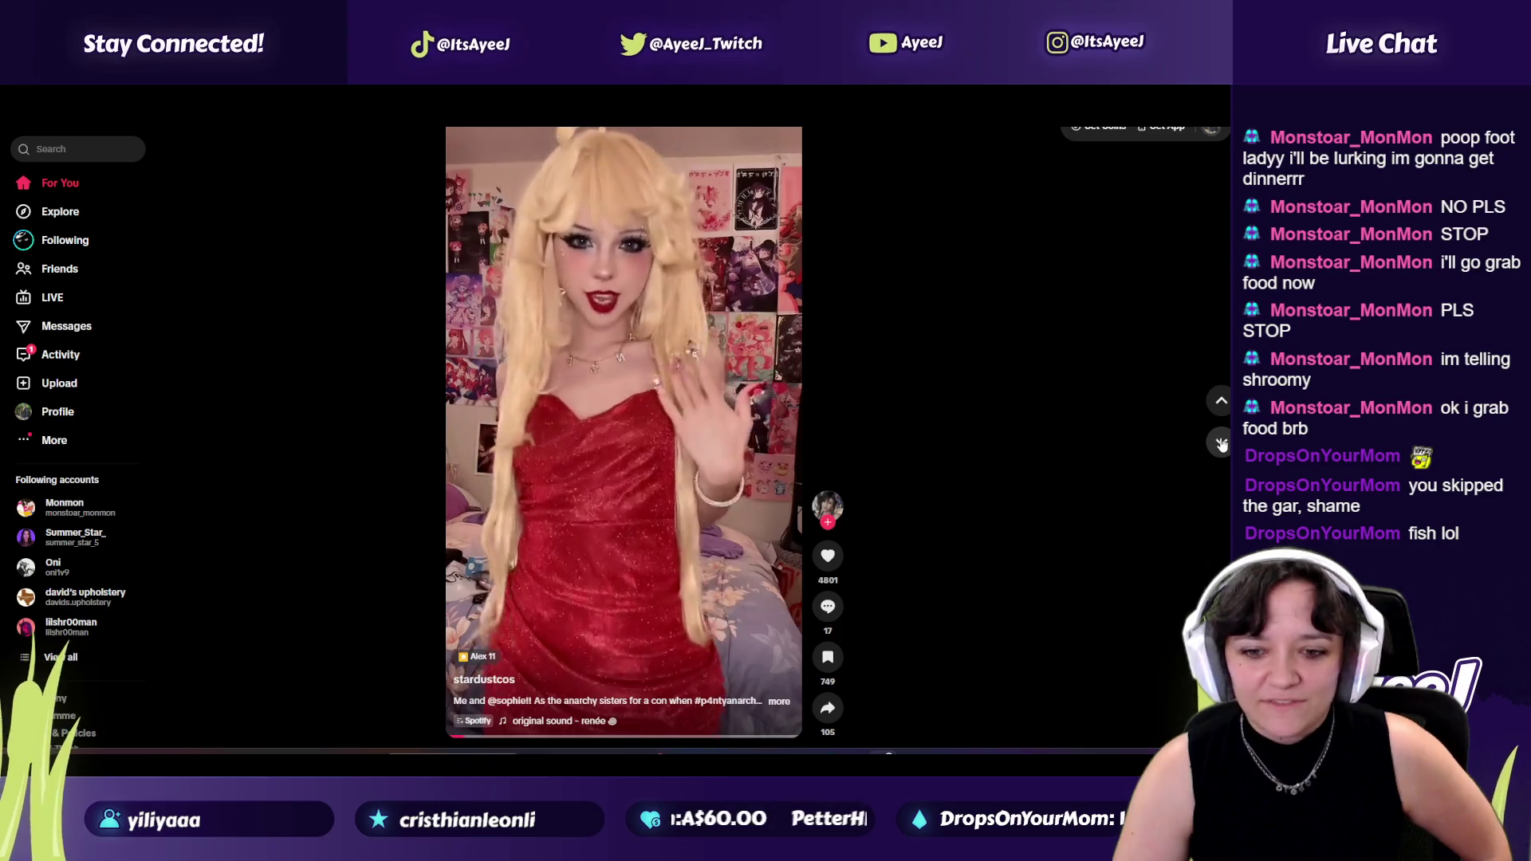
pyautogui.click(1220, 443)
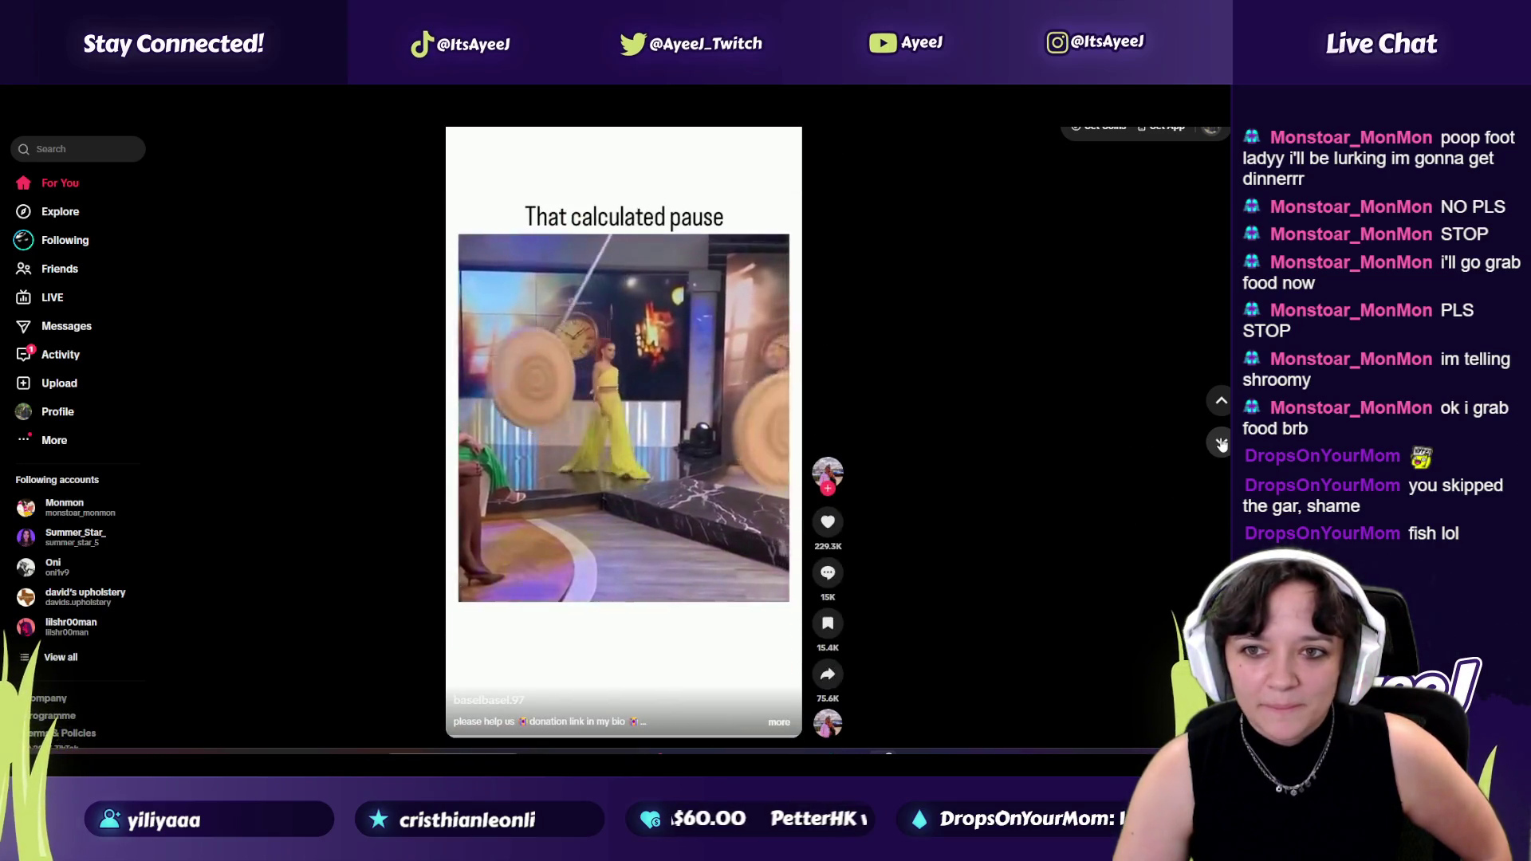
pyautogui.click(1220, 443)
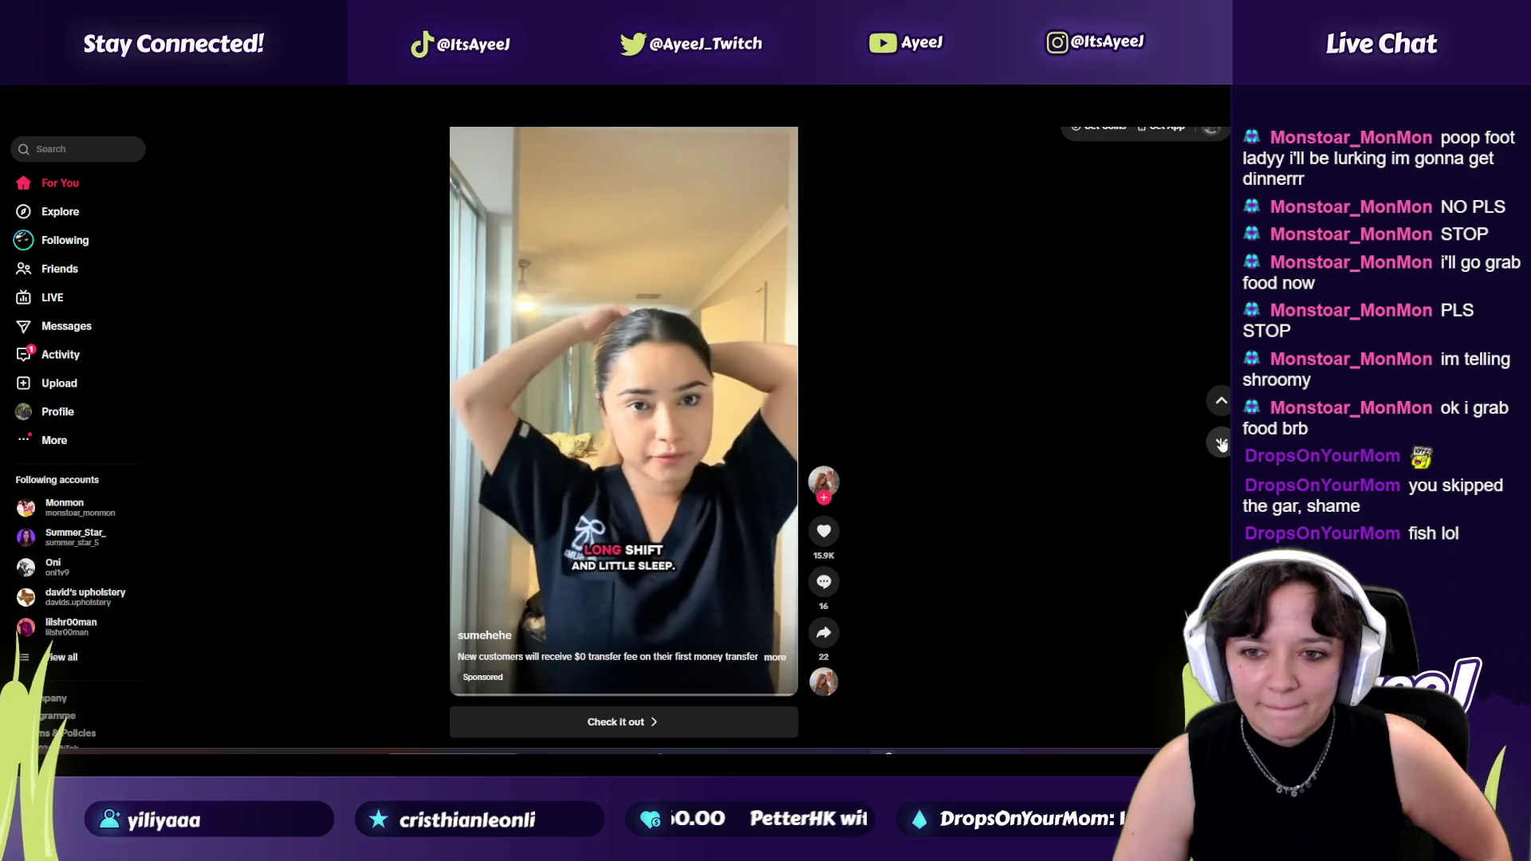
pyautogui.click(1220, 443)
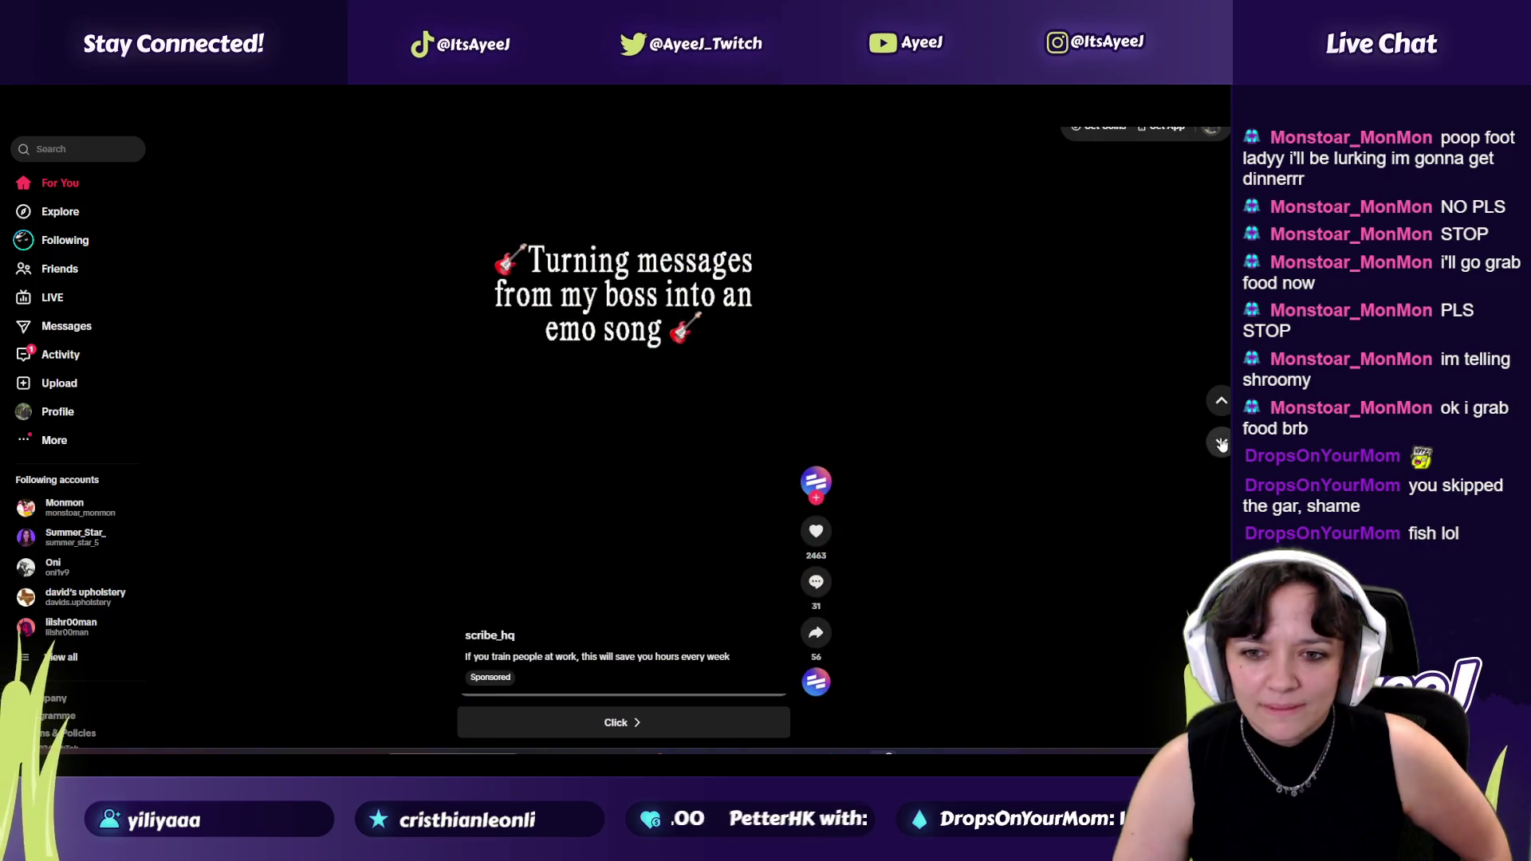
pyautogui.click(1220, 443)
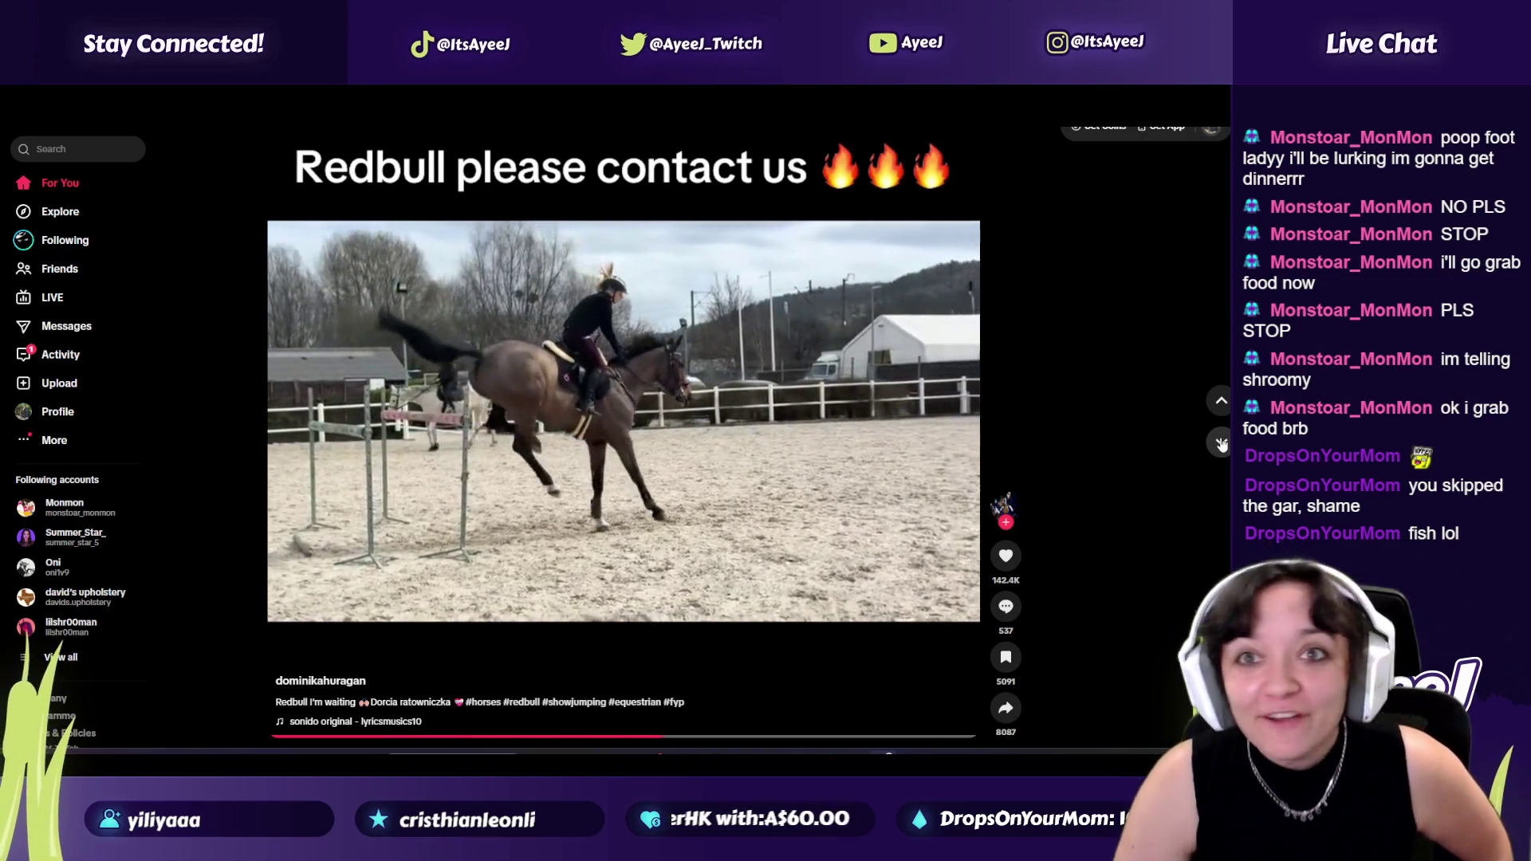
pyautogui.click(1221, 442)
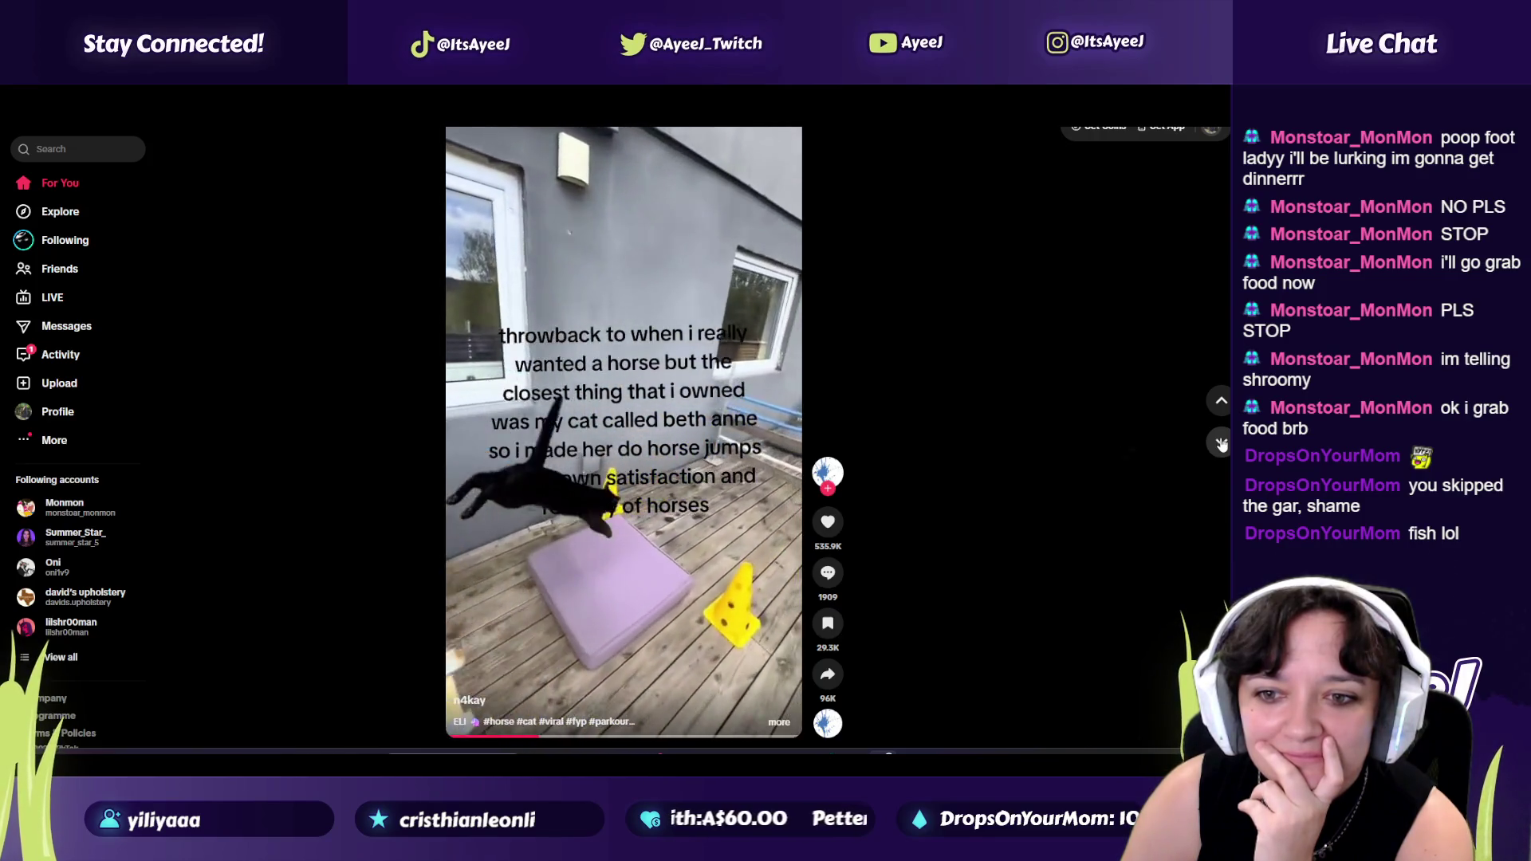
pyautogui.click(1221, 442)
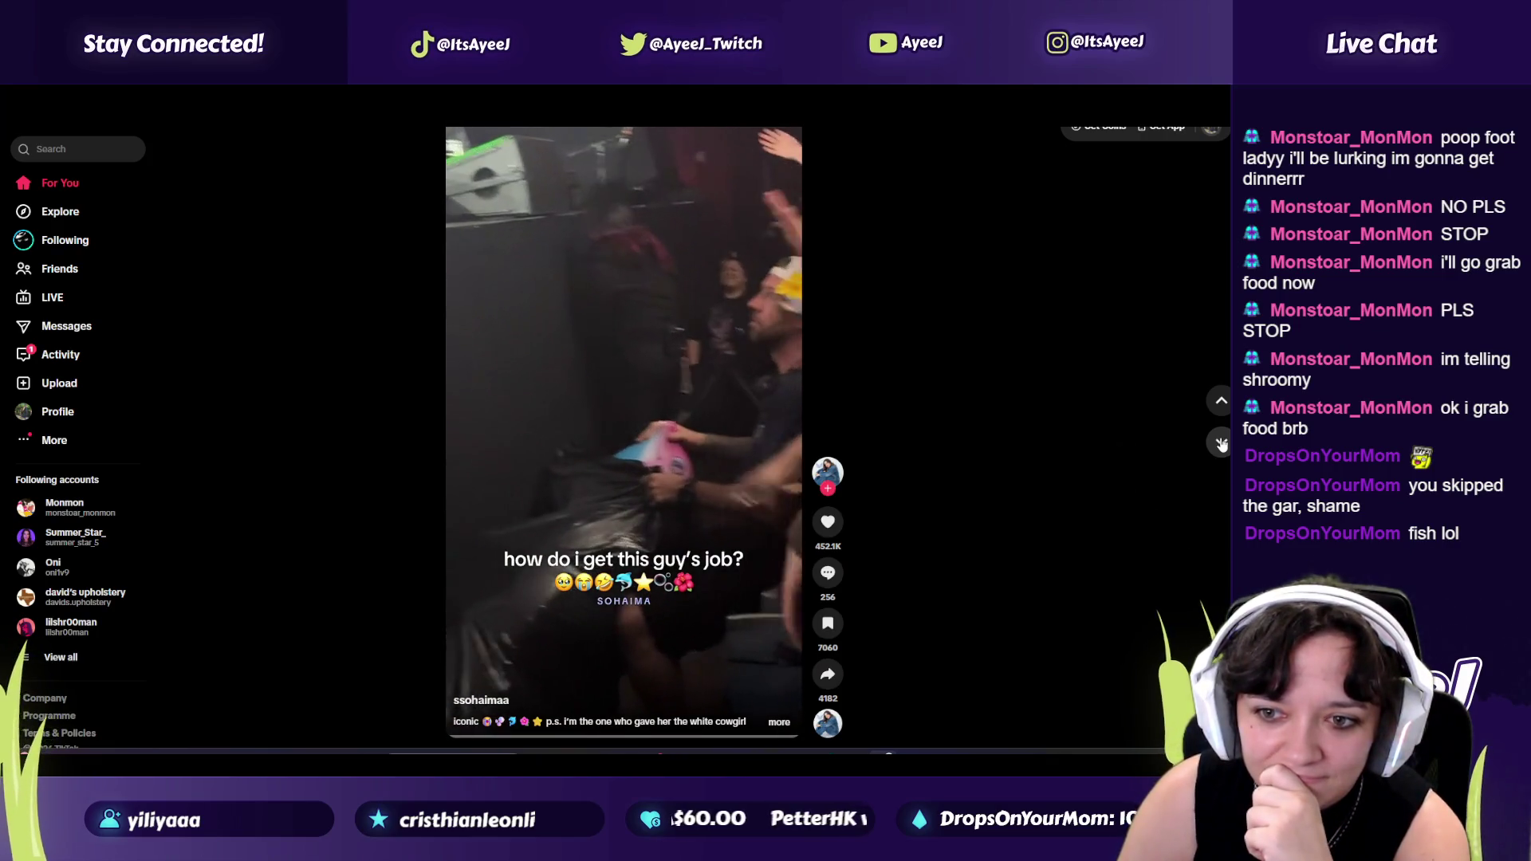
# Reach the boss-wife, underwater and masked man videos, then switch to the YouTube tutorial window.
pyautogui.click(1222, 443)
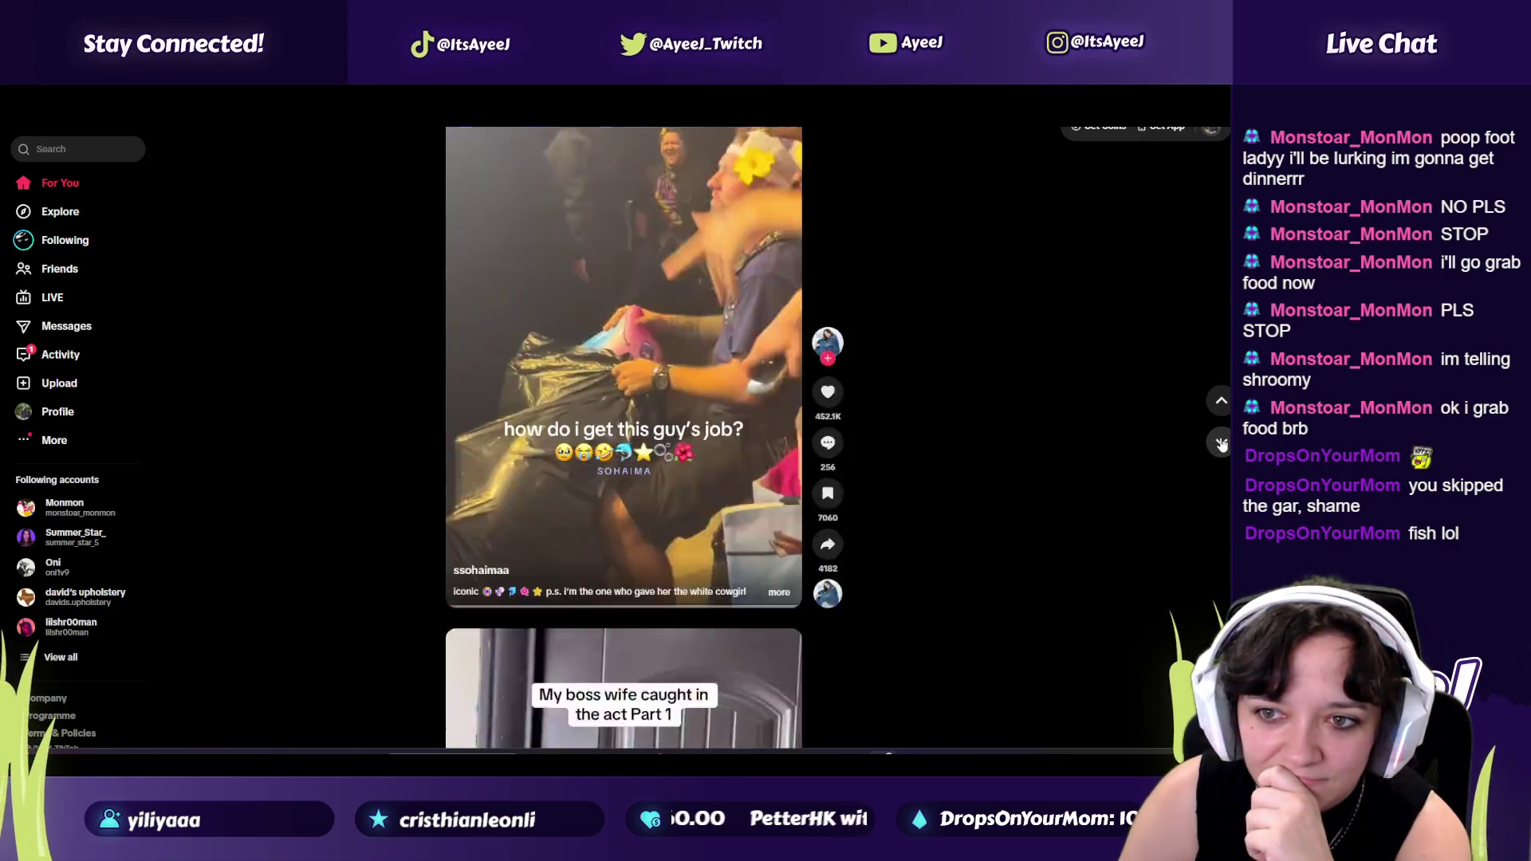
pyautogui.click(1221, 444)
pyautogui.click(1222, 442)
pyautogui.click(1220, 401)
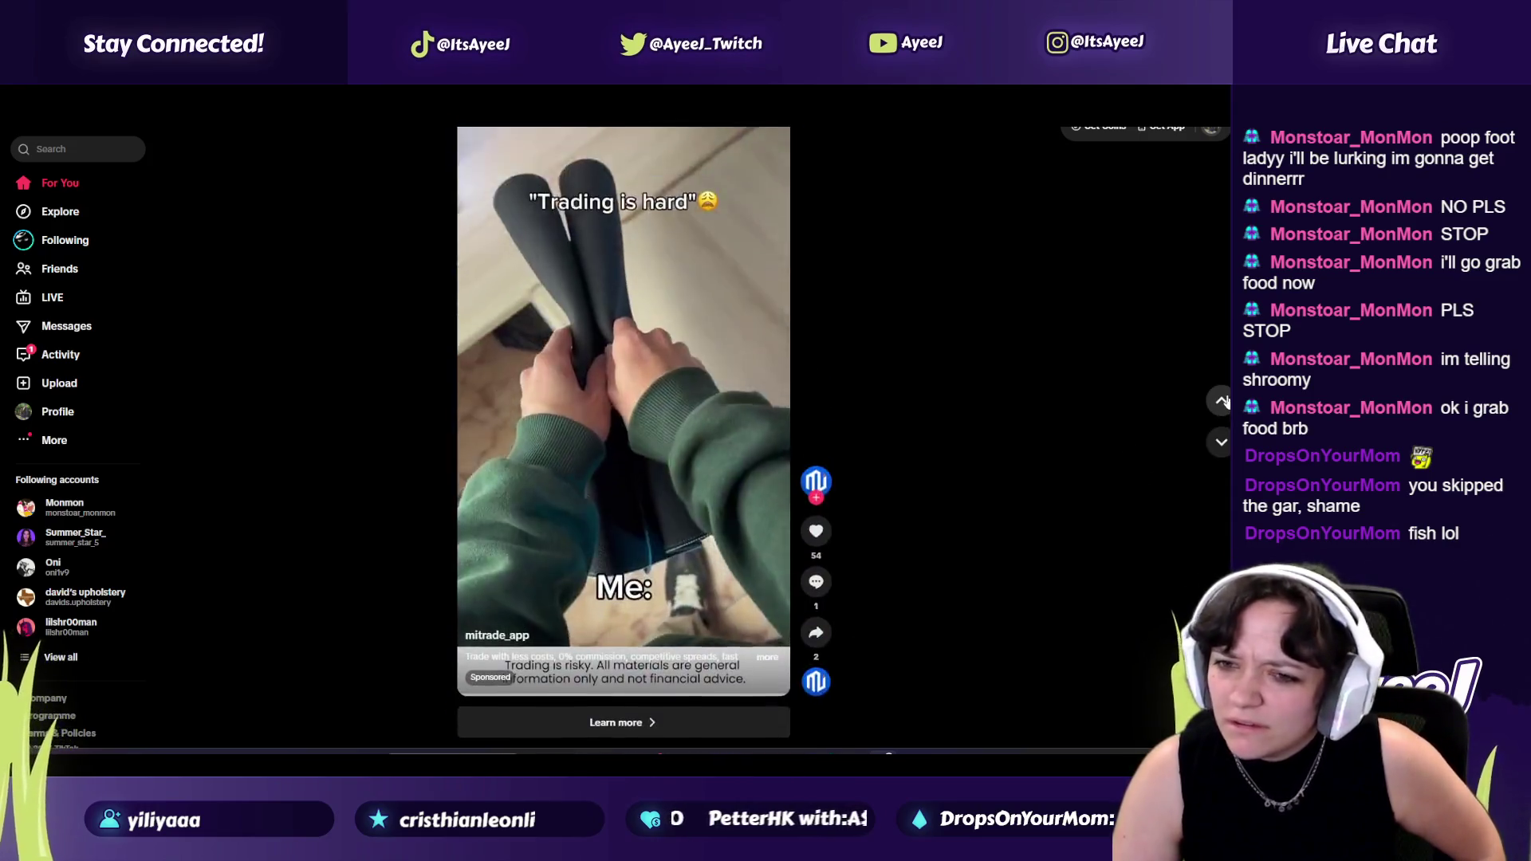
pyautogui.click(1220, 401)
pyautogui.click(1220, 444)
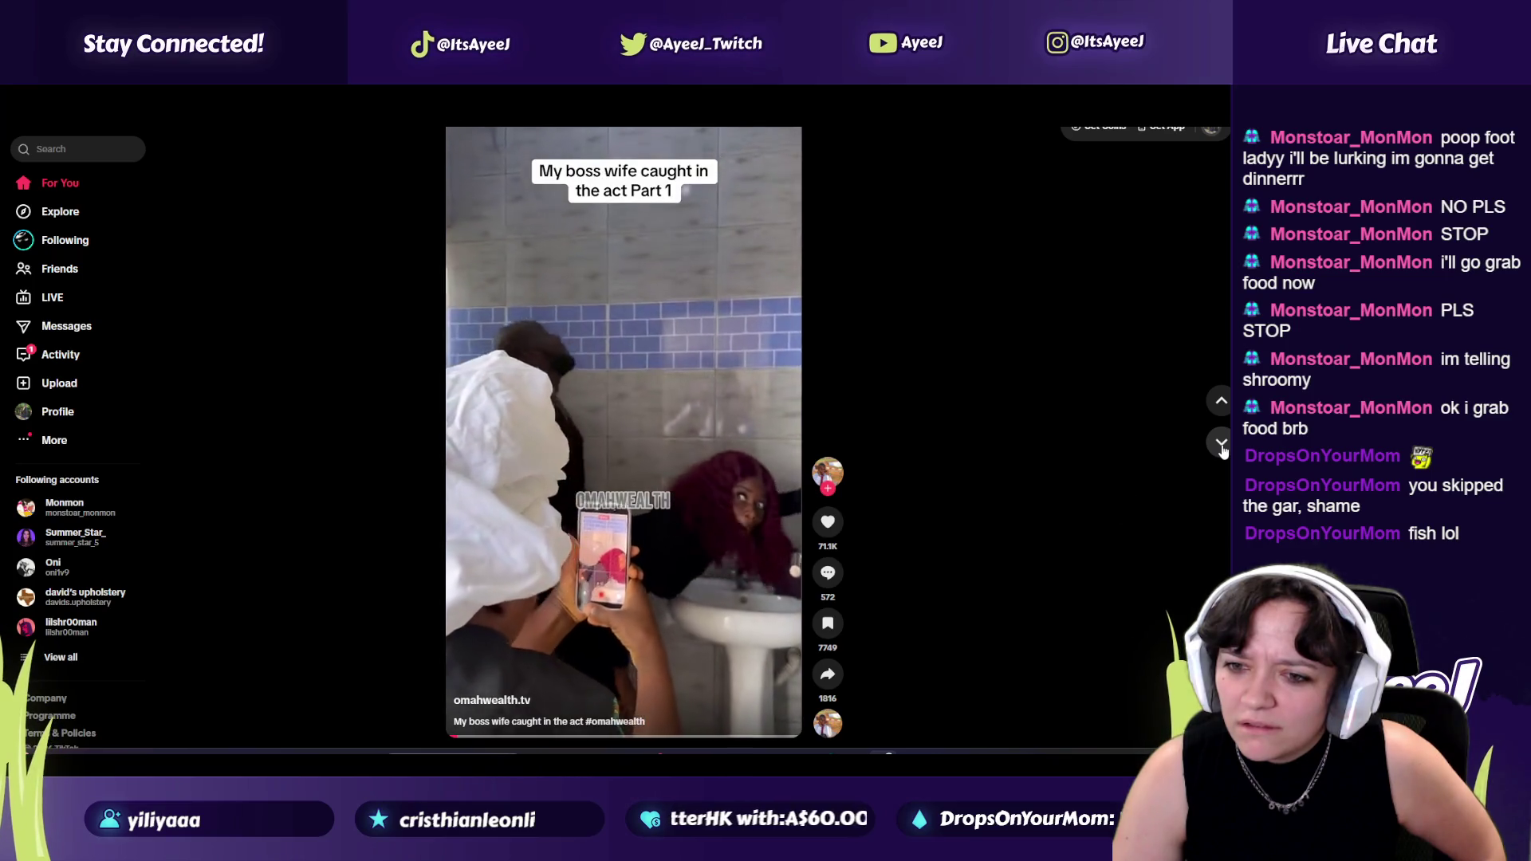
pyautogui.click(1221, 443)
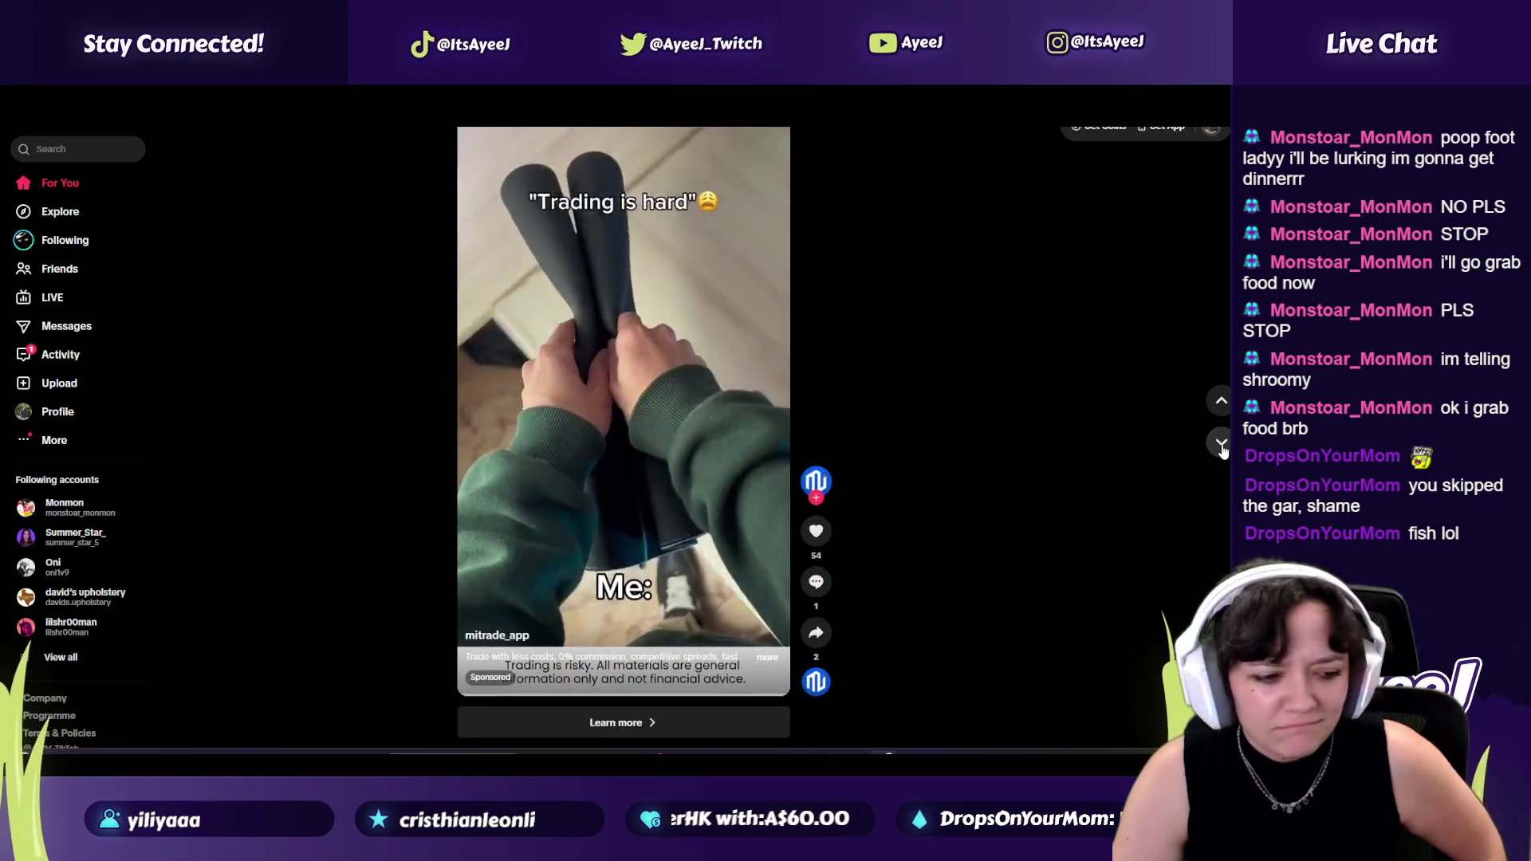
pyautogui.click(1222, 442)
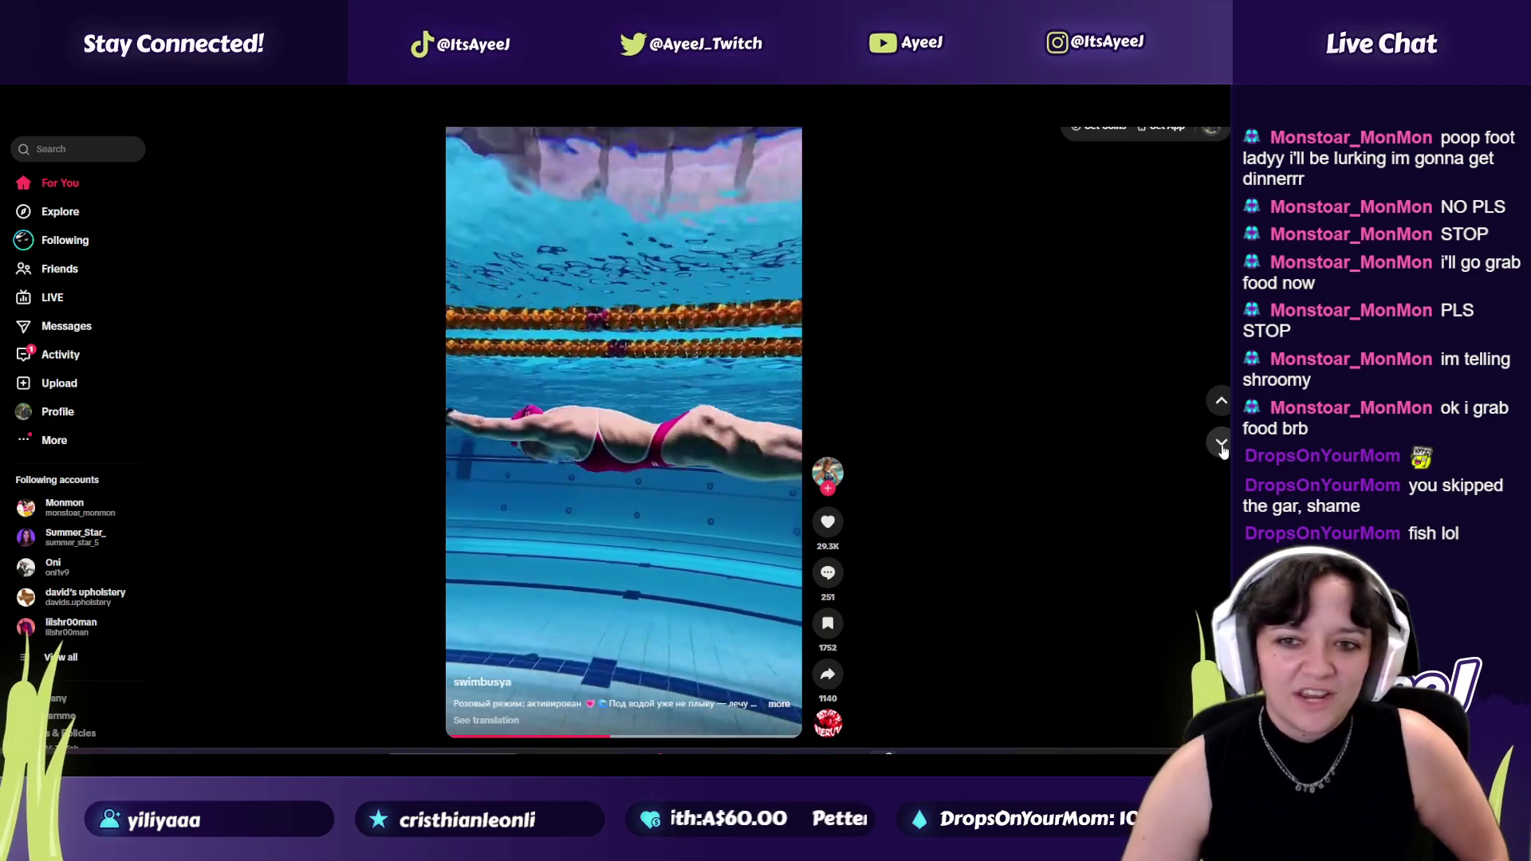
pyautogui.click(1221, 442)
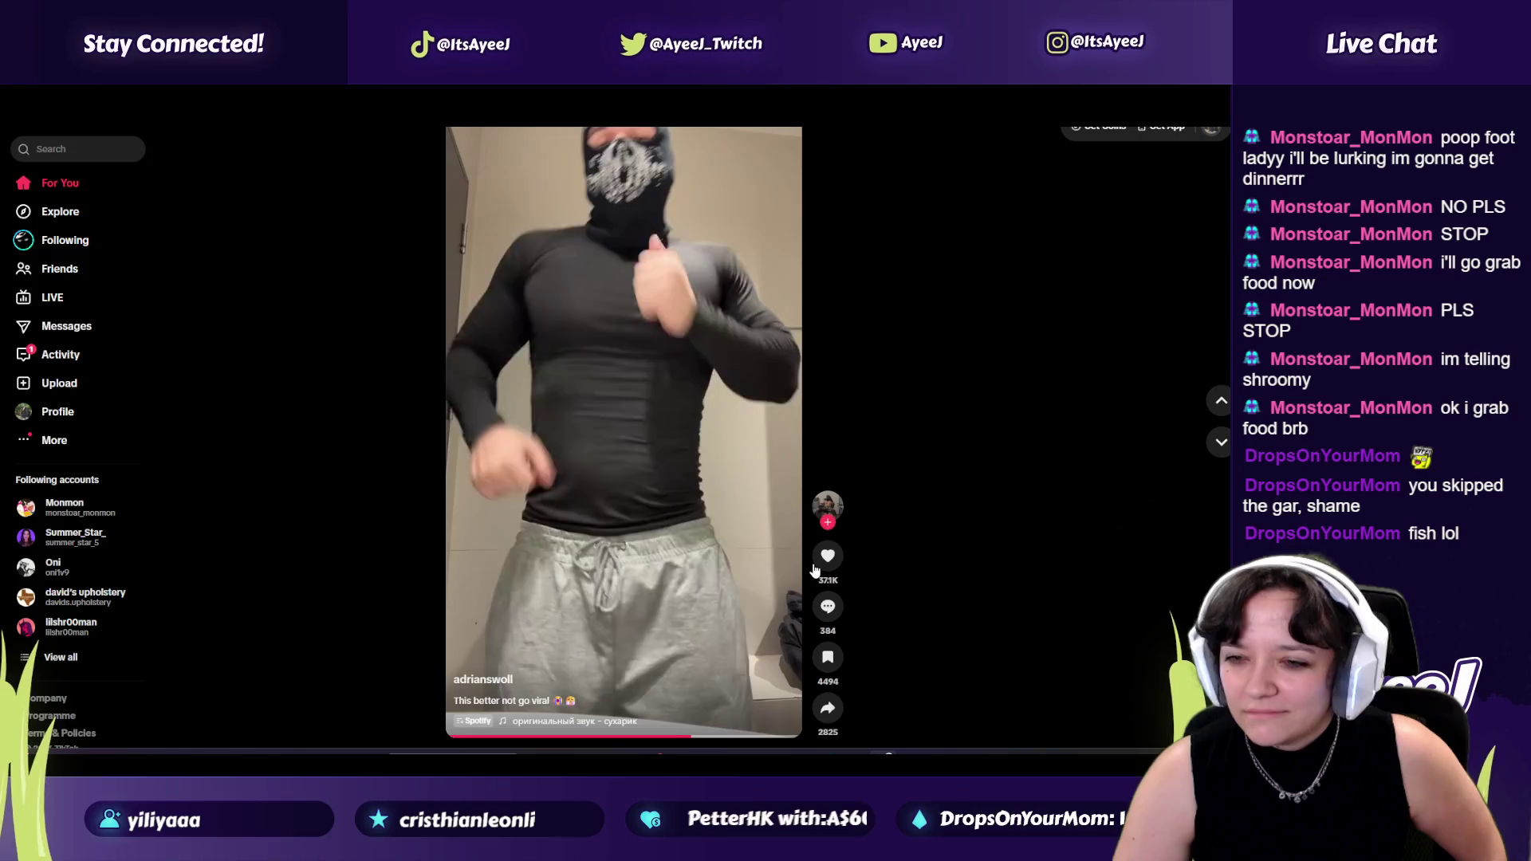
pyautogui.hotkey('alt', 'Tab')
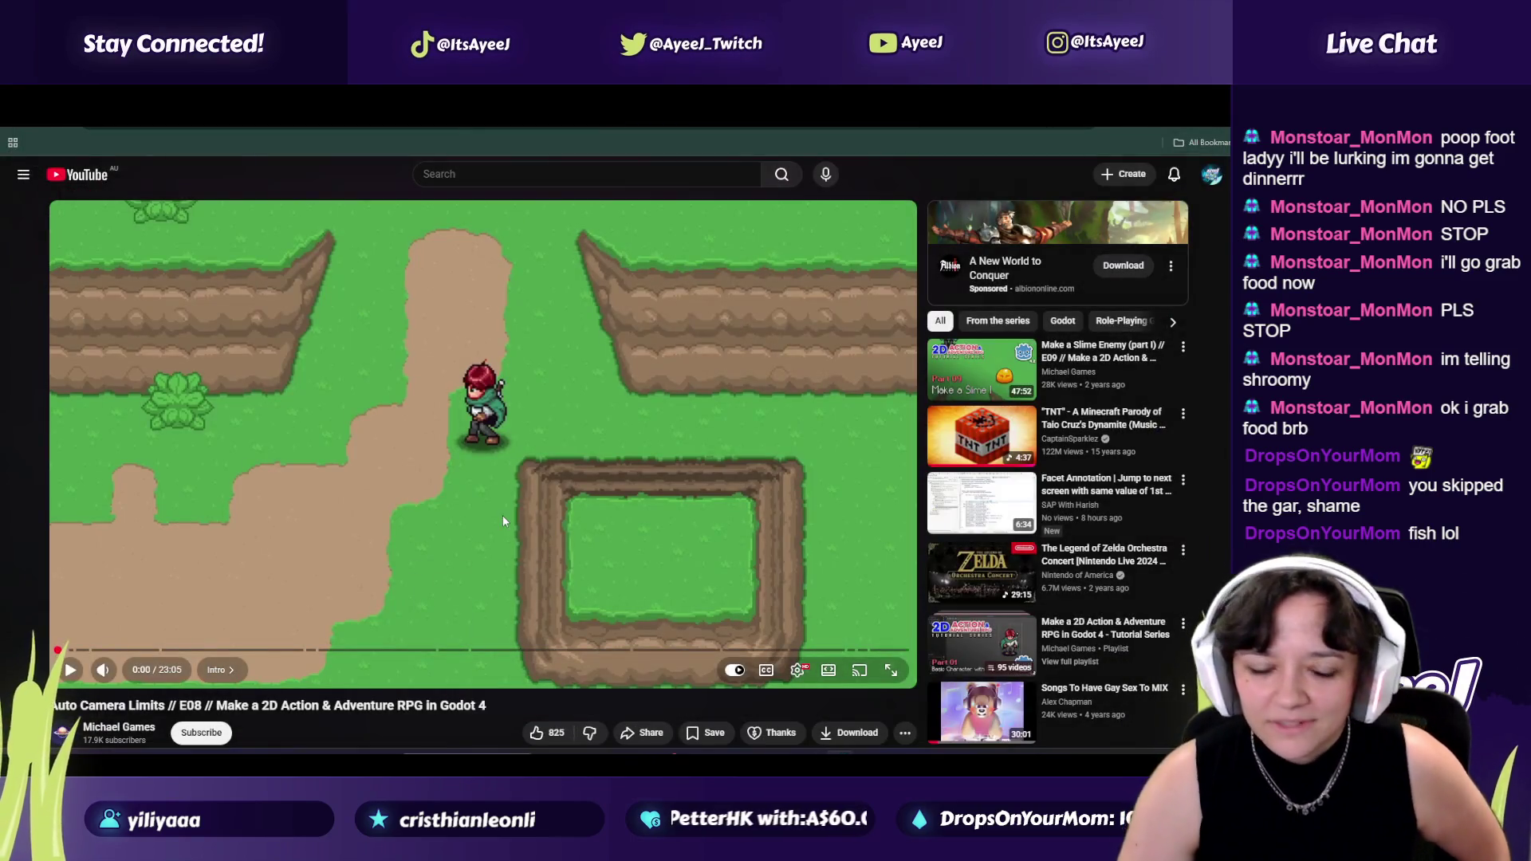
# Play the Auto Camera Limits tutorial with subtitles on, detouring briefly to the Alex Chapman mix, then pause.
pyautogui.click(503, 516)
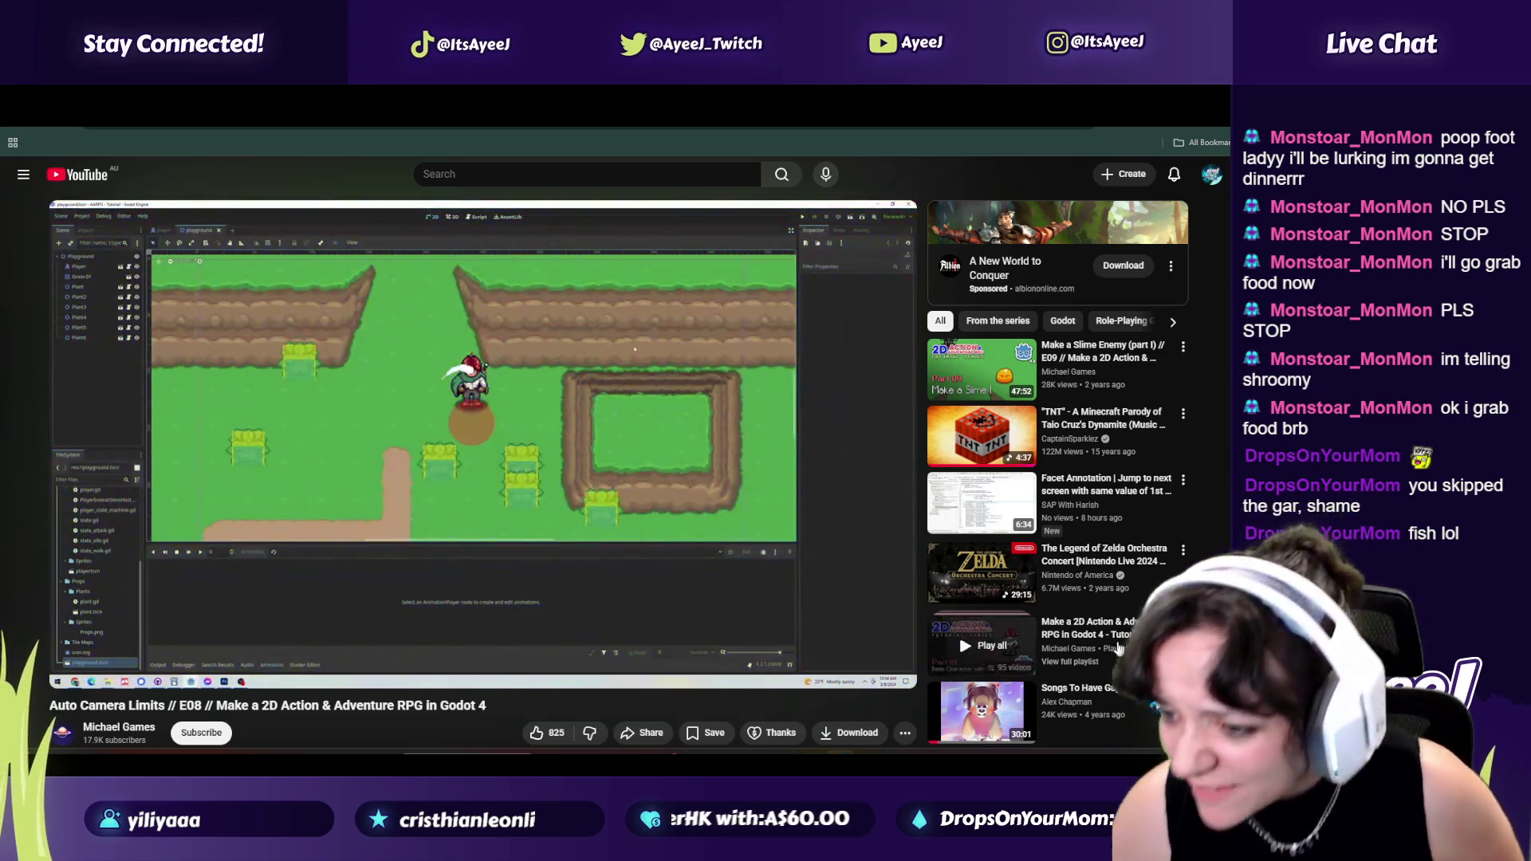
pyautogui.click(982, 712)
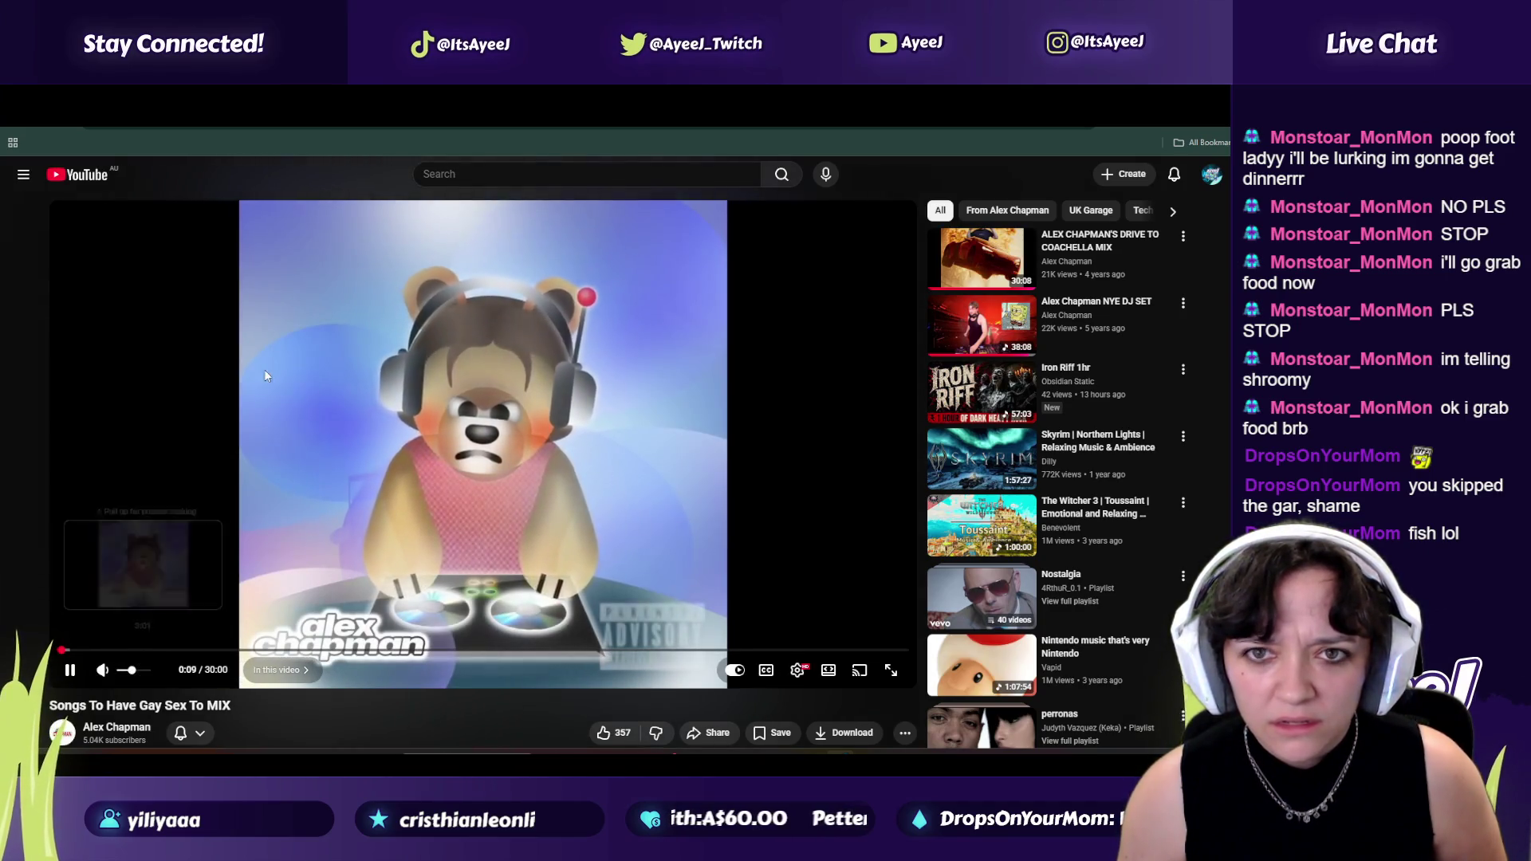
pyautogui.hotkey('alt', 'Left')
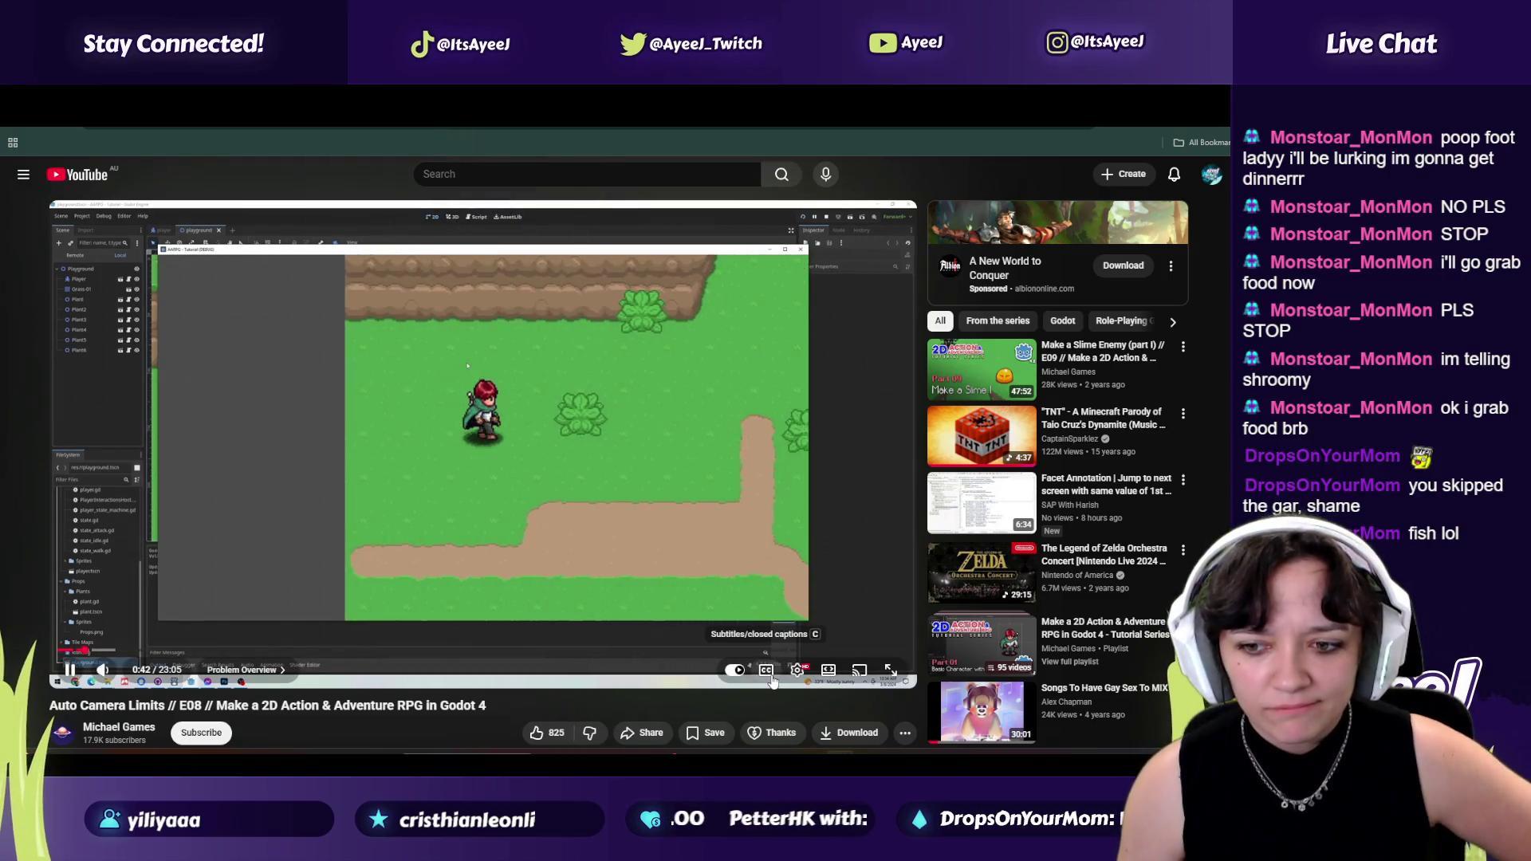
pyautogui.click(766, 671)
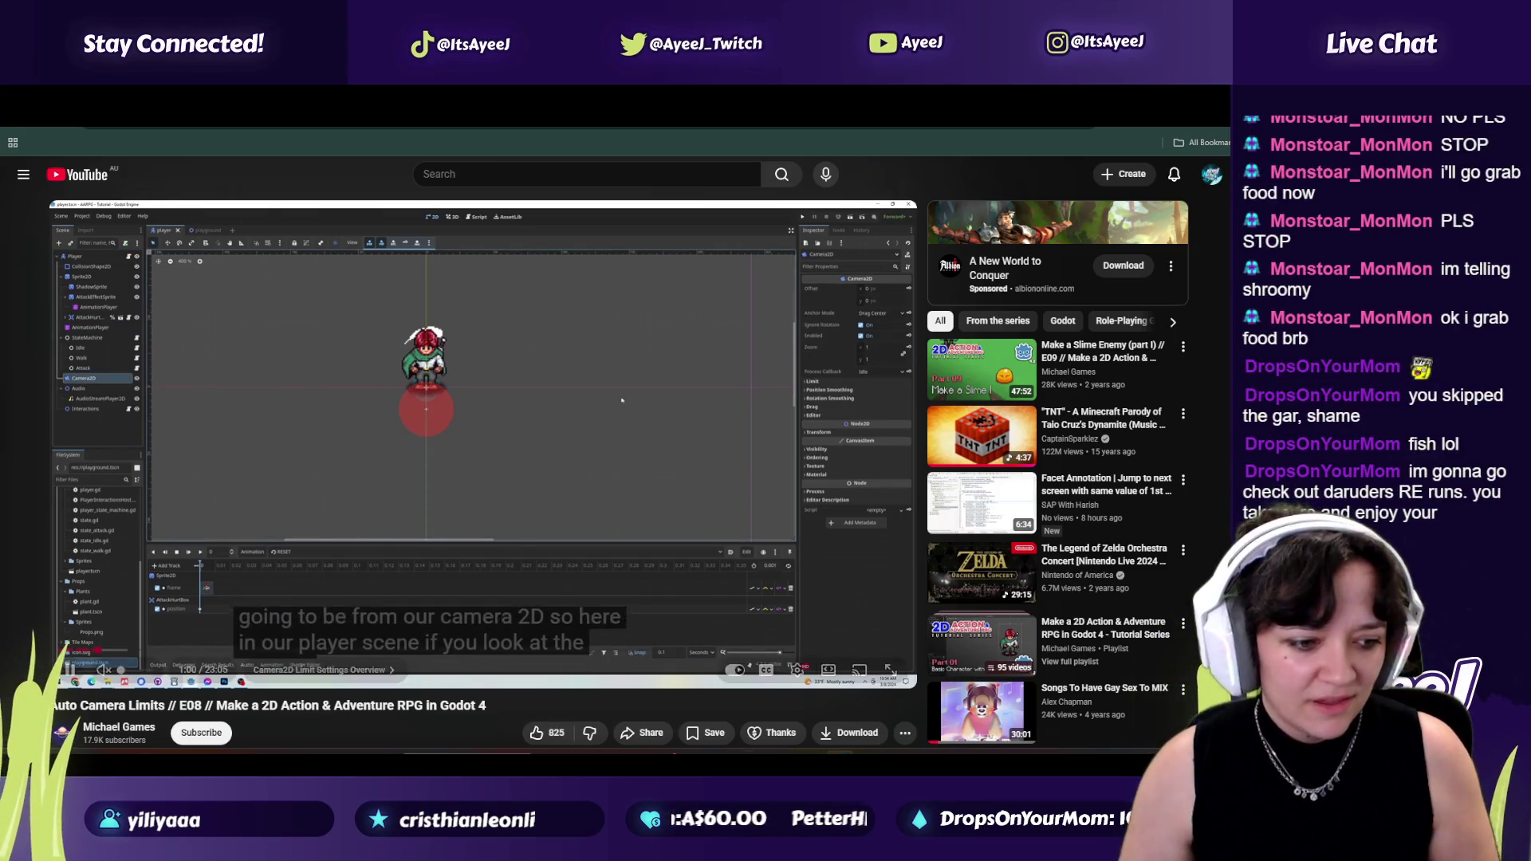
pyautogui.click(401, 480)
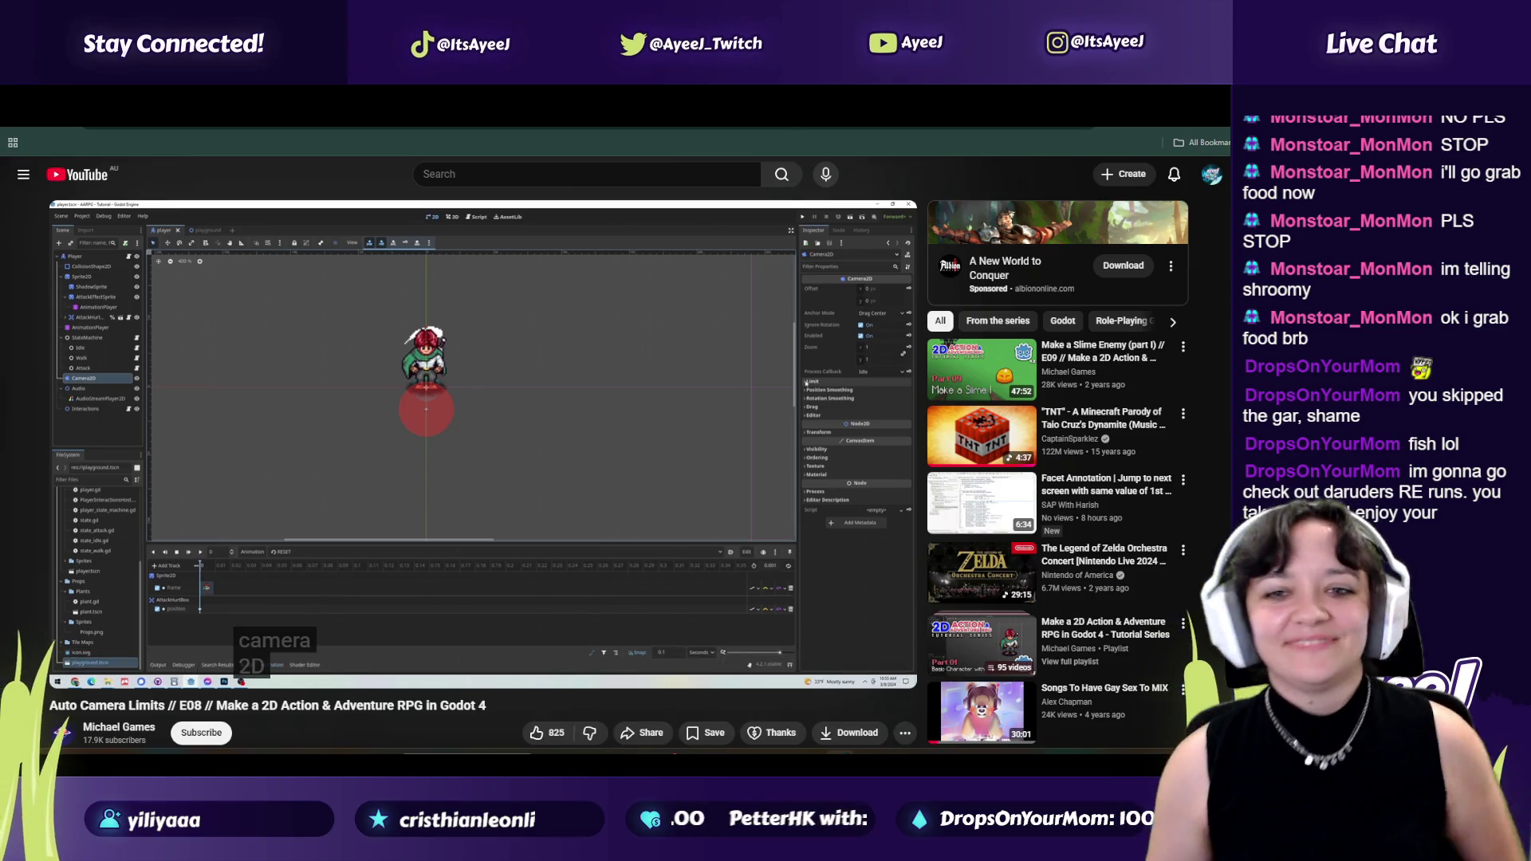
# Bounce between the Alex Chapman music mix and the tutorial with browser back/forward.
pyautogui.click(1103, 688)
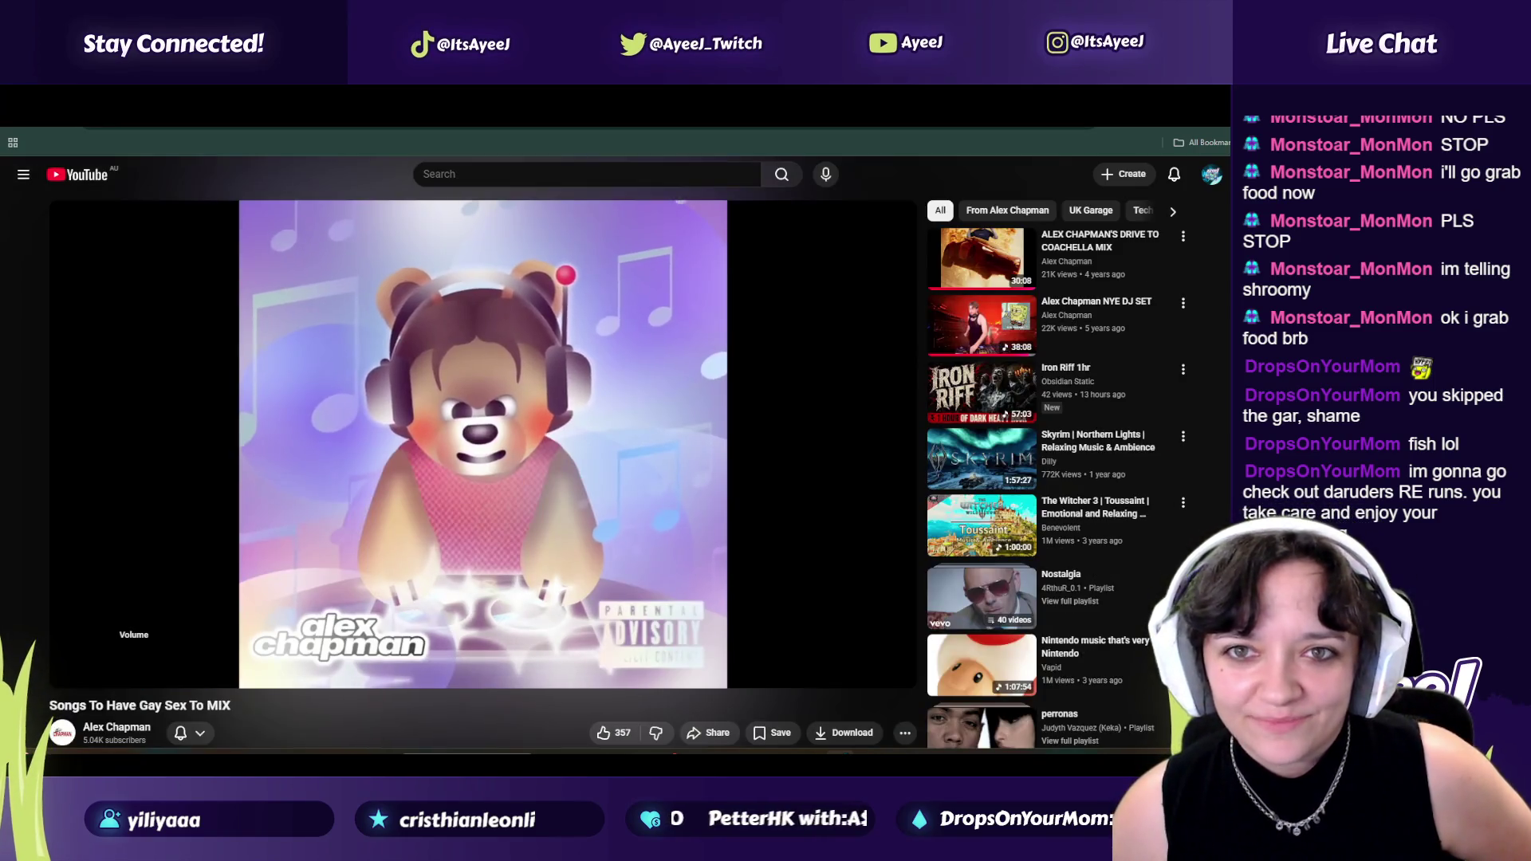
pyautogui.hotkey('alt', 'Left')
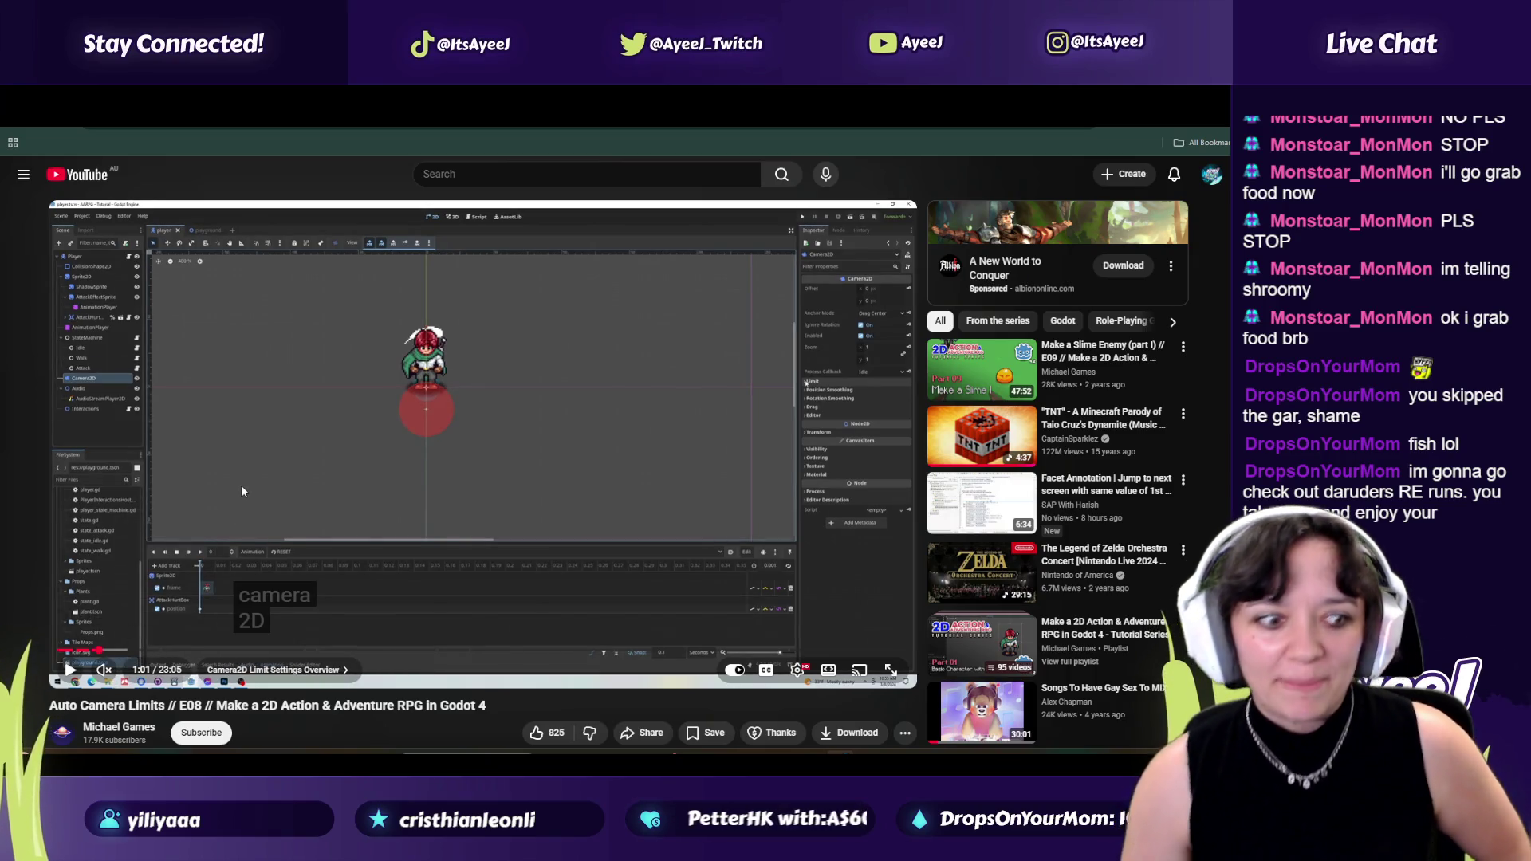
pyautogui.hotkey('alt', 'Right')
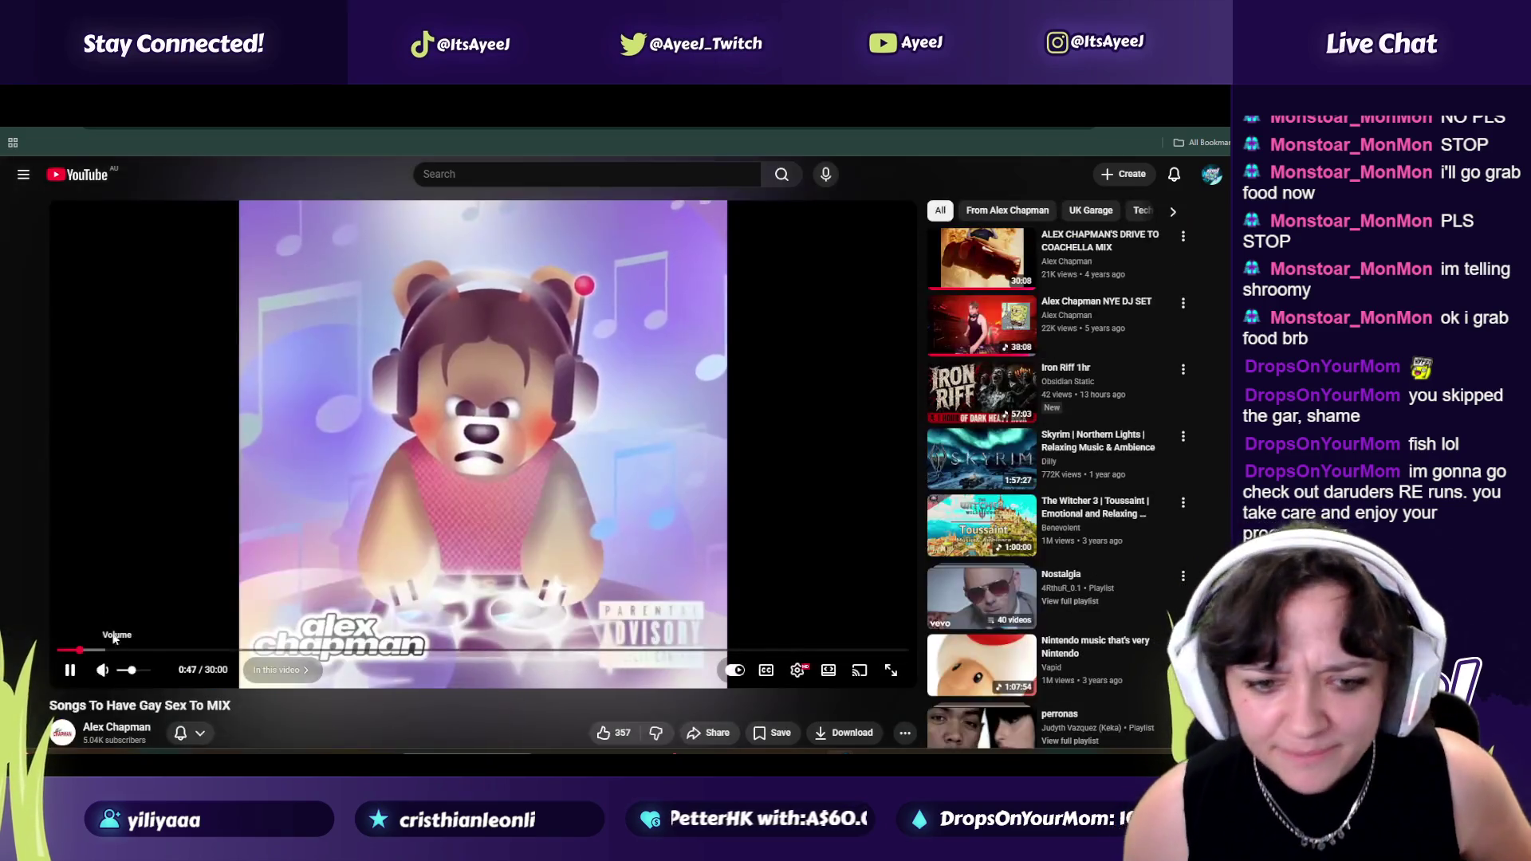
pyautogui.hotkey('alt', 'Left')
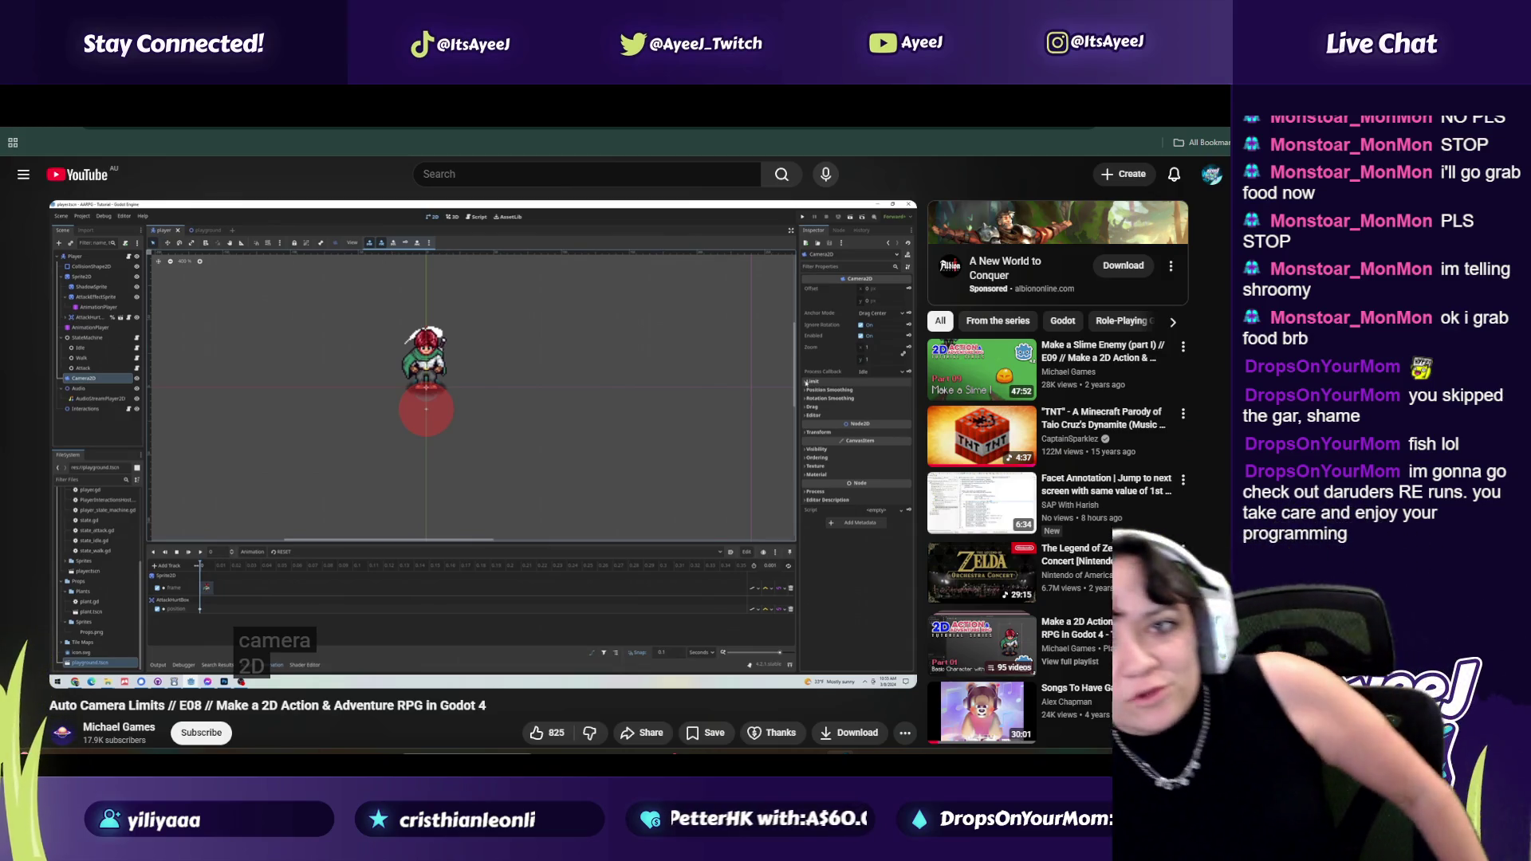
# Navigate browser history between the music mix and the Godot tutorial.
pyautogui.hotkey('alt', 'Left')
# Pause the mix, peek at the Nostalgia playlist, and resume the Godot tutorial.
pyautogui.click(415, 514)
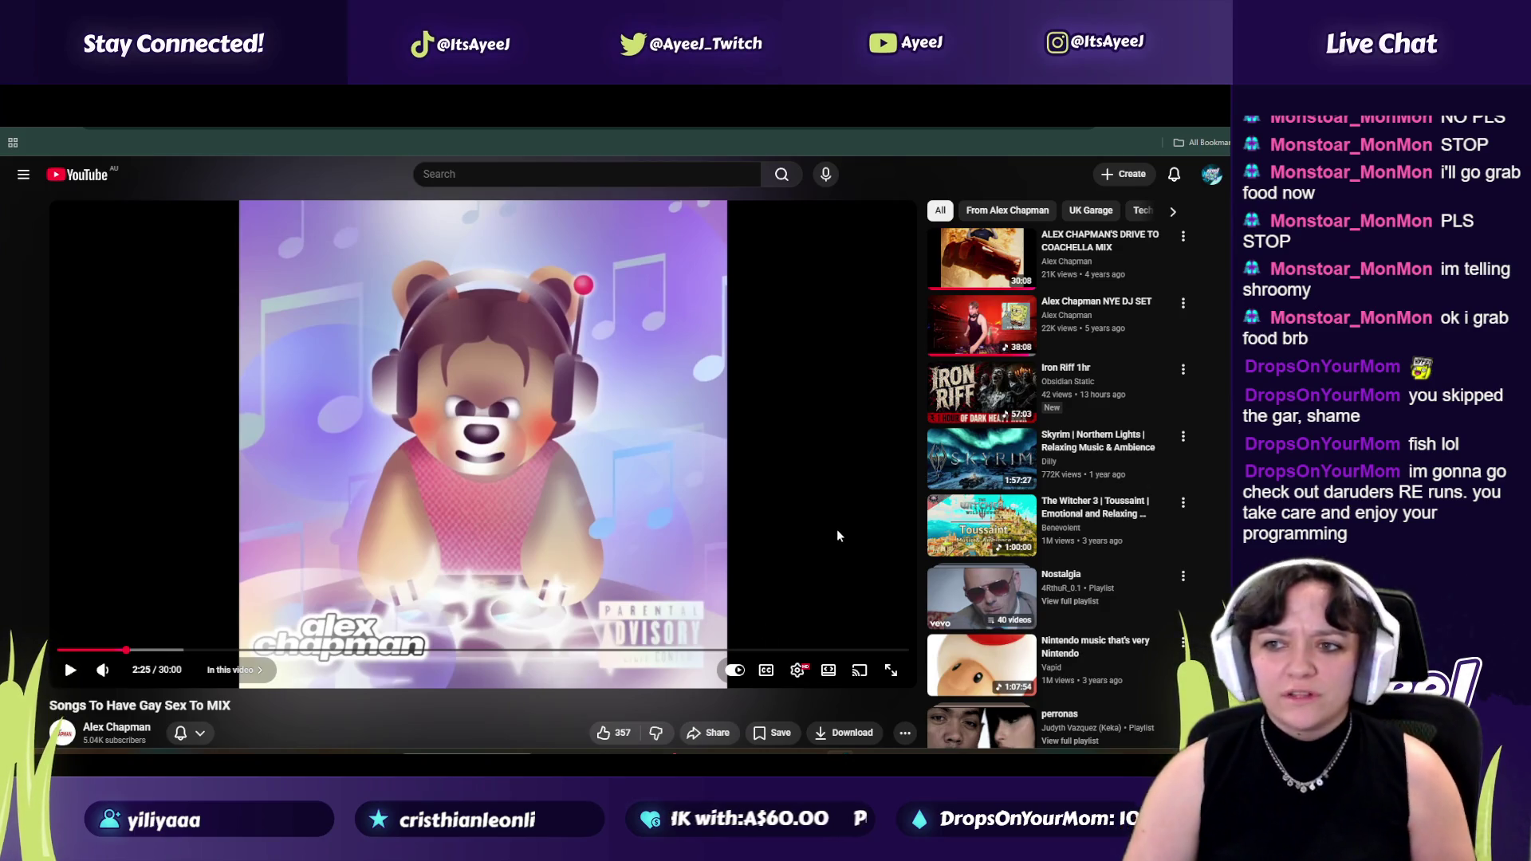
pyautogui.click(981, 604)
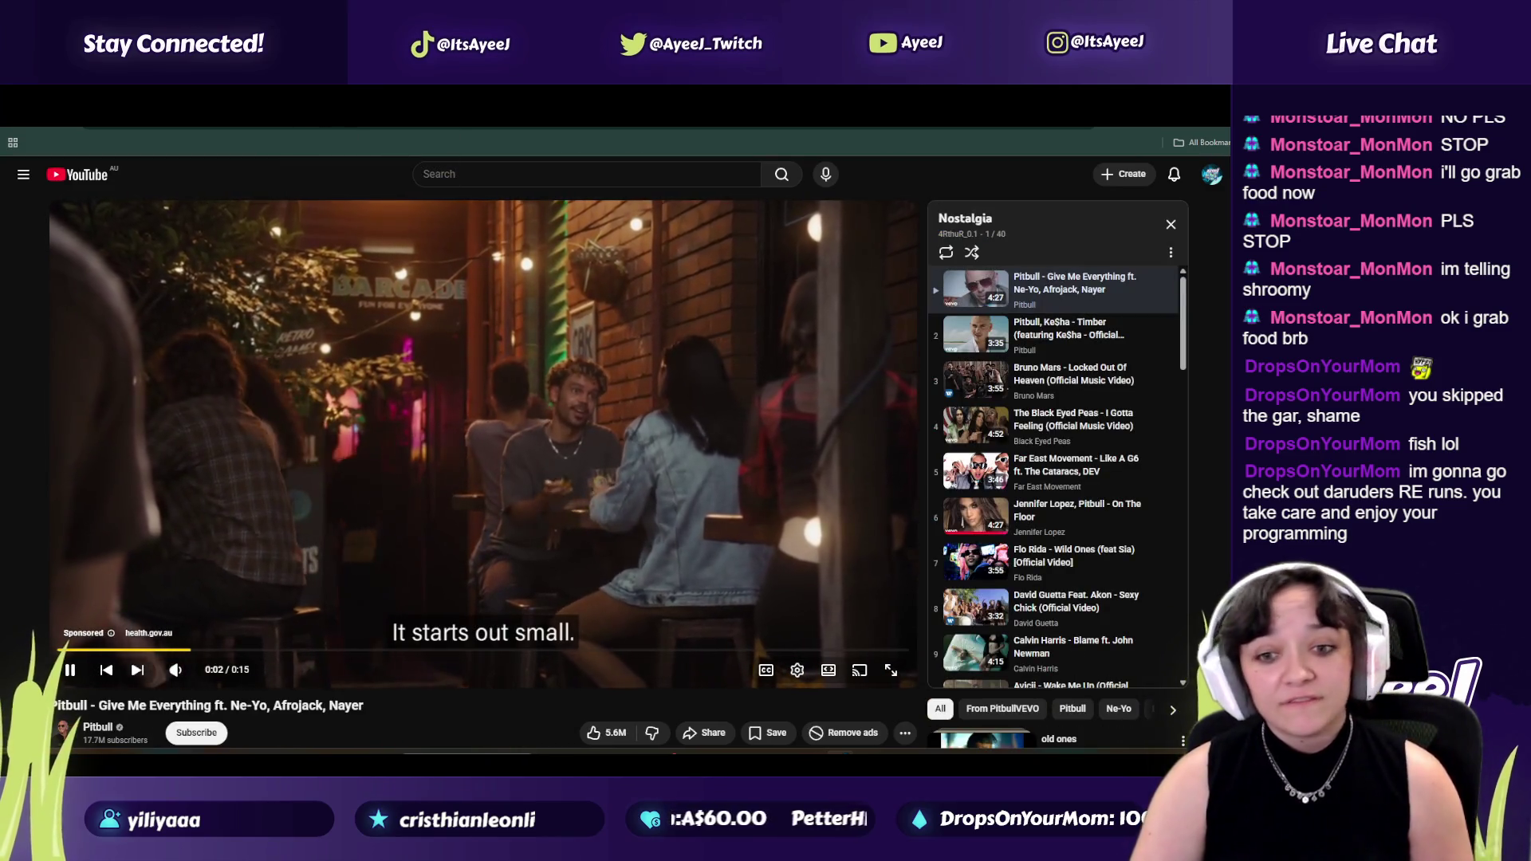
pyautogui.hotkey('alt', 'Left')
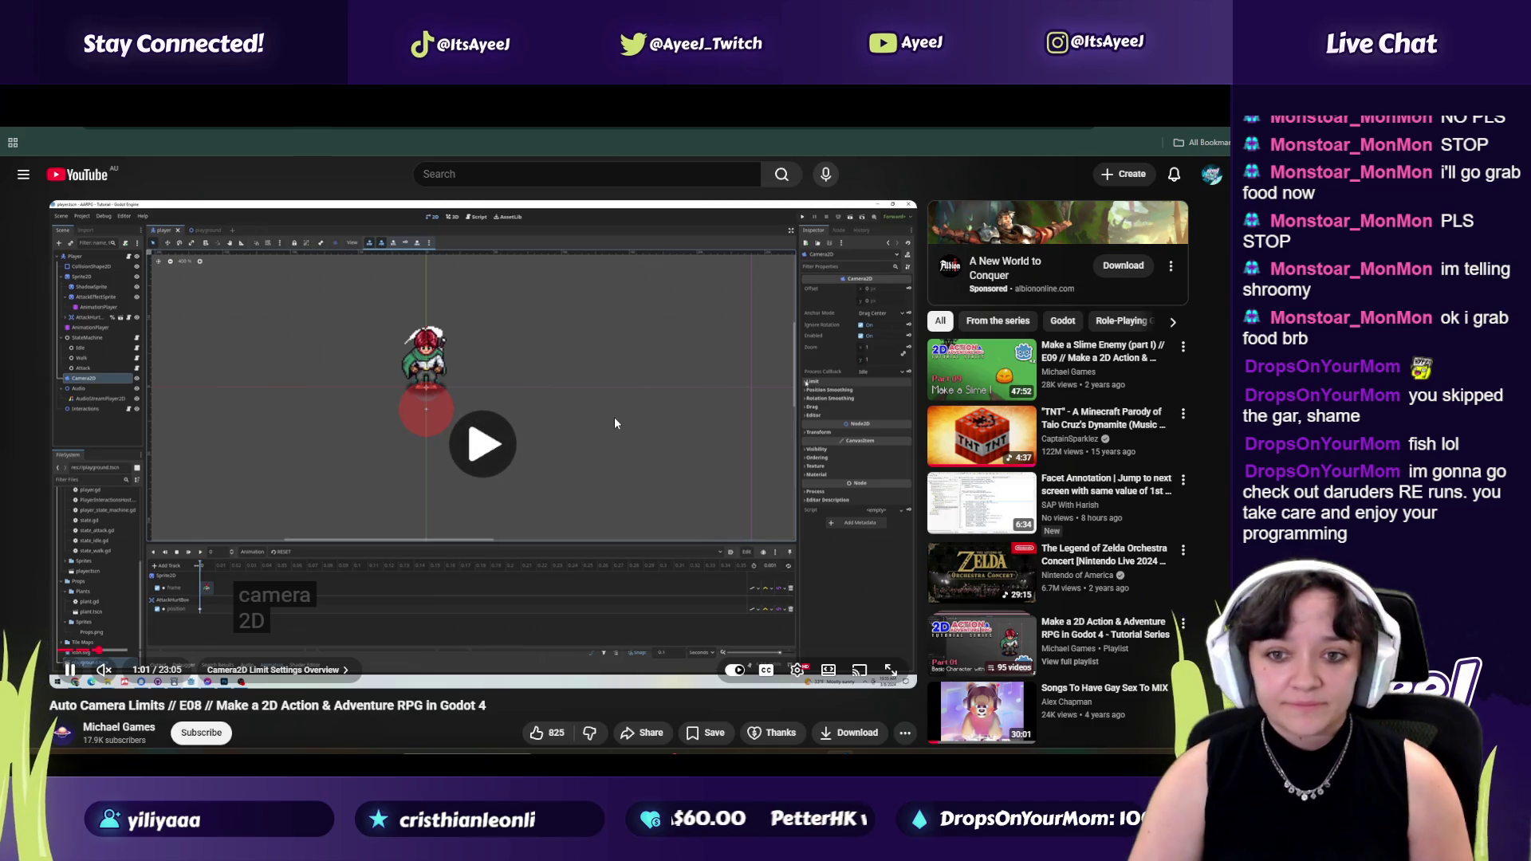
pyautogui.click(613, 417)
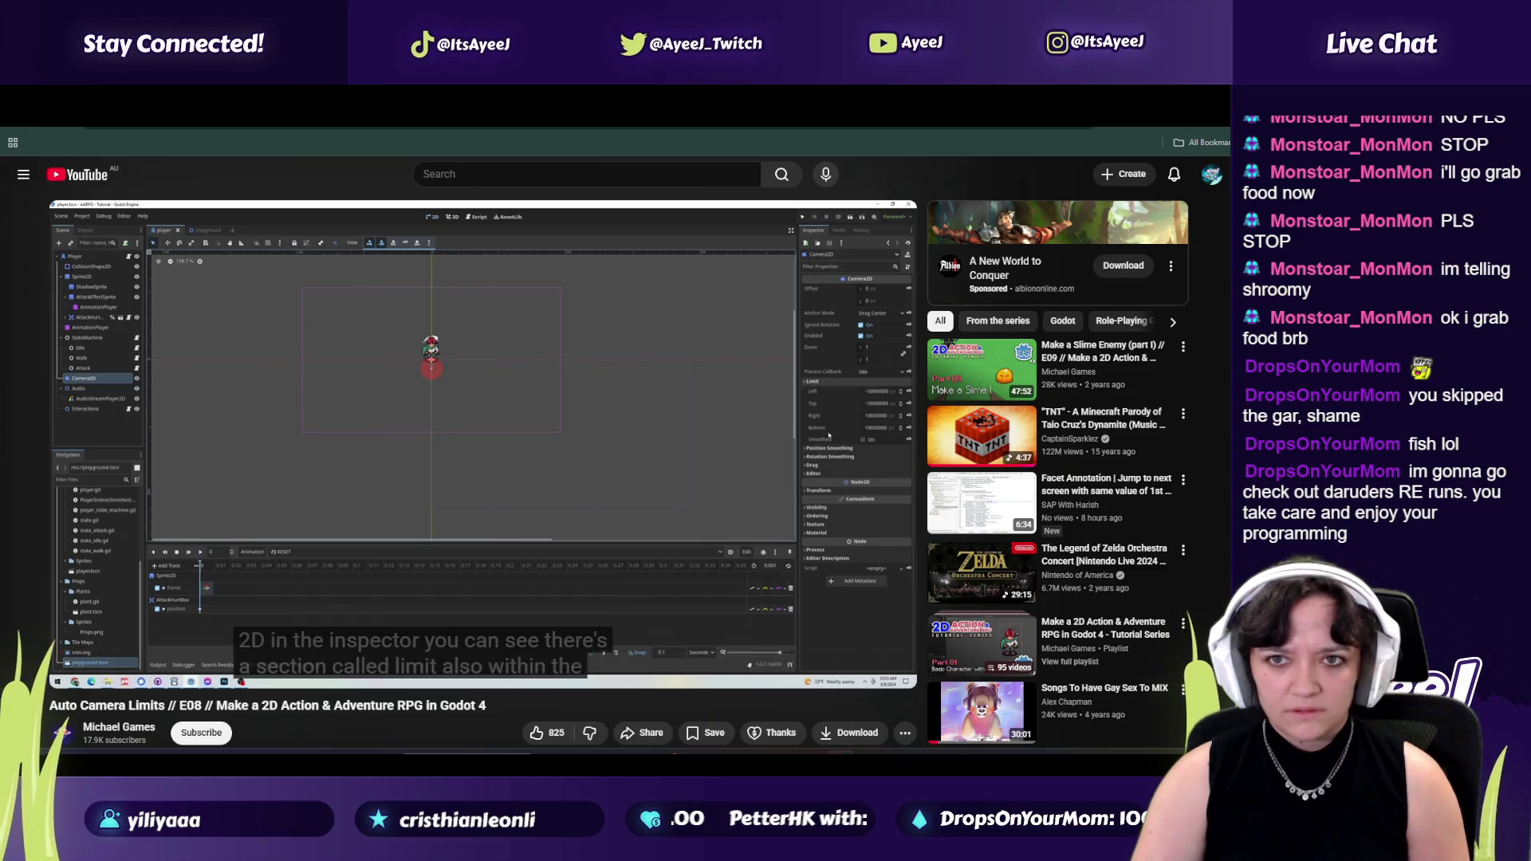
# Return to the tutorial, pause it, and switch back to the Godot editor.
pyautogui.hotkey('alt', 'Right')
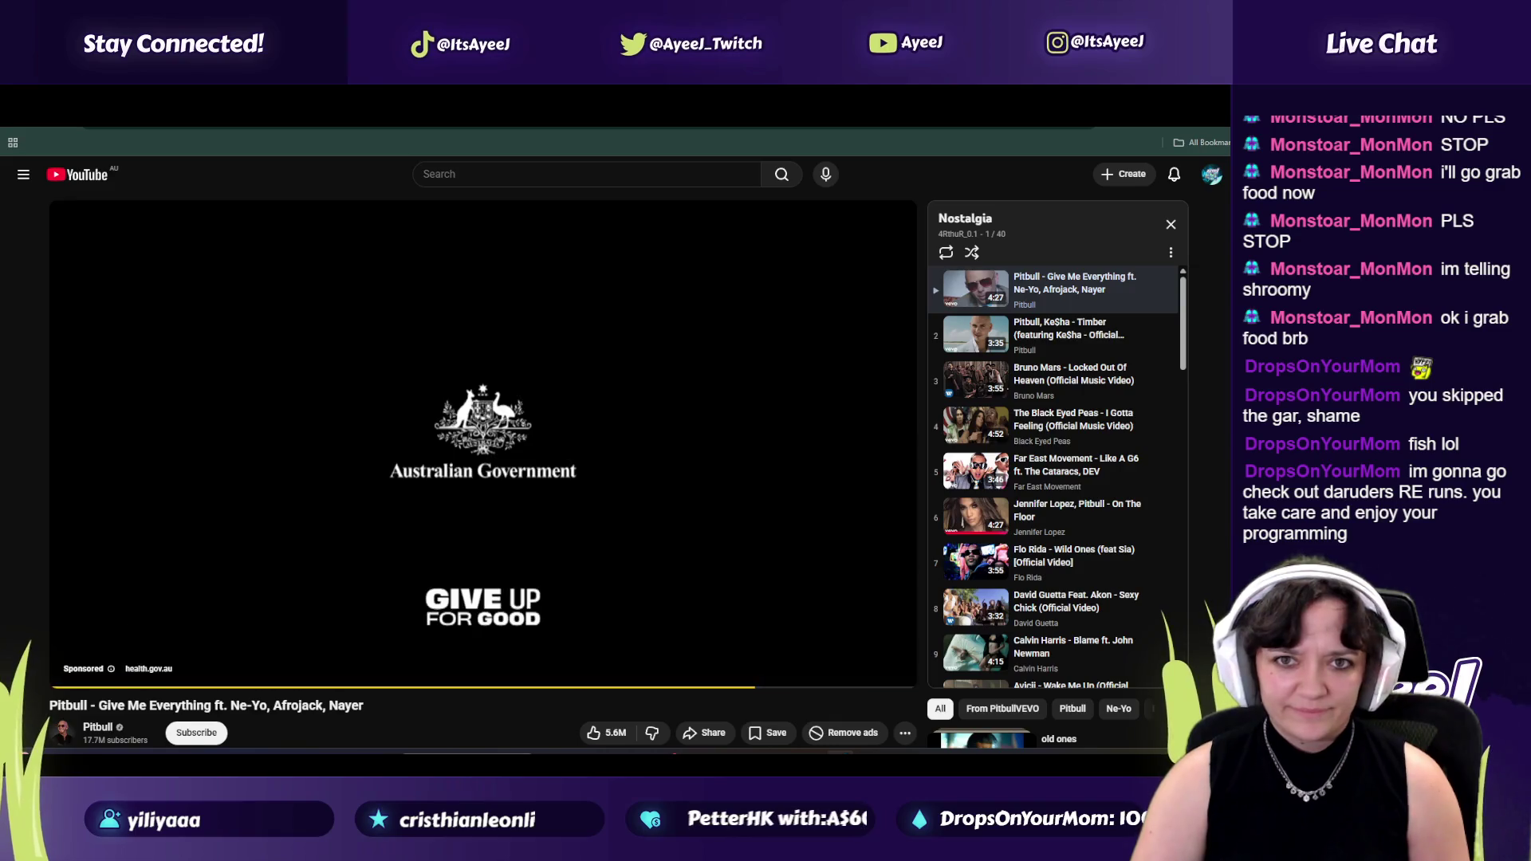
pyautogui.hotkey('alt', 'Left')
pyautogui.click(398, 490)
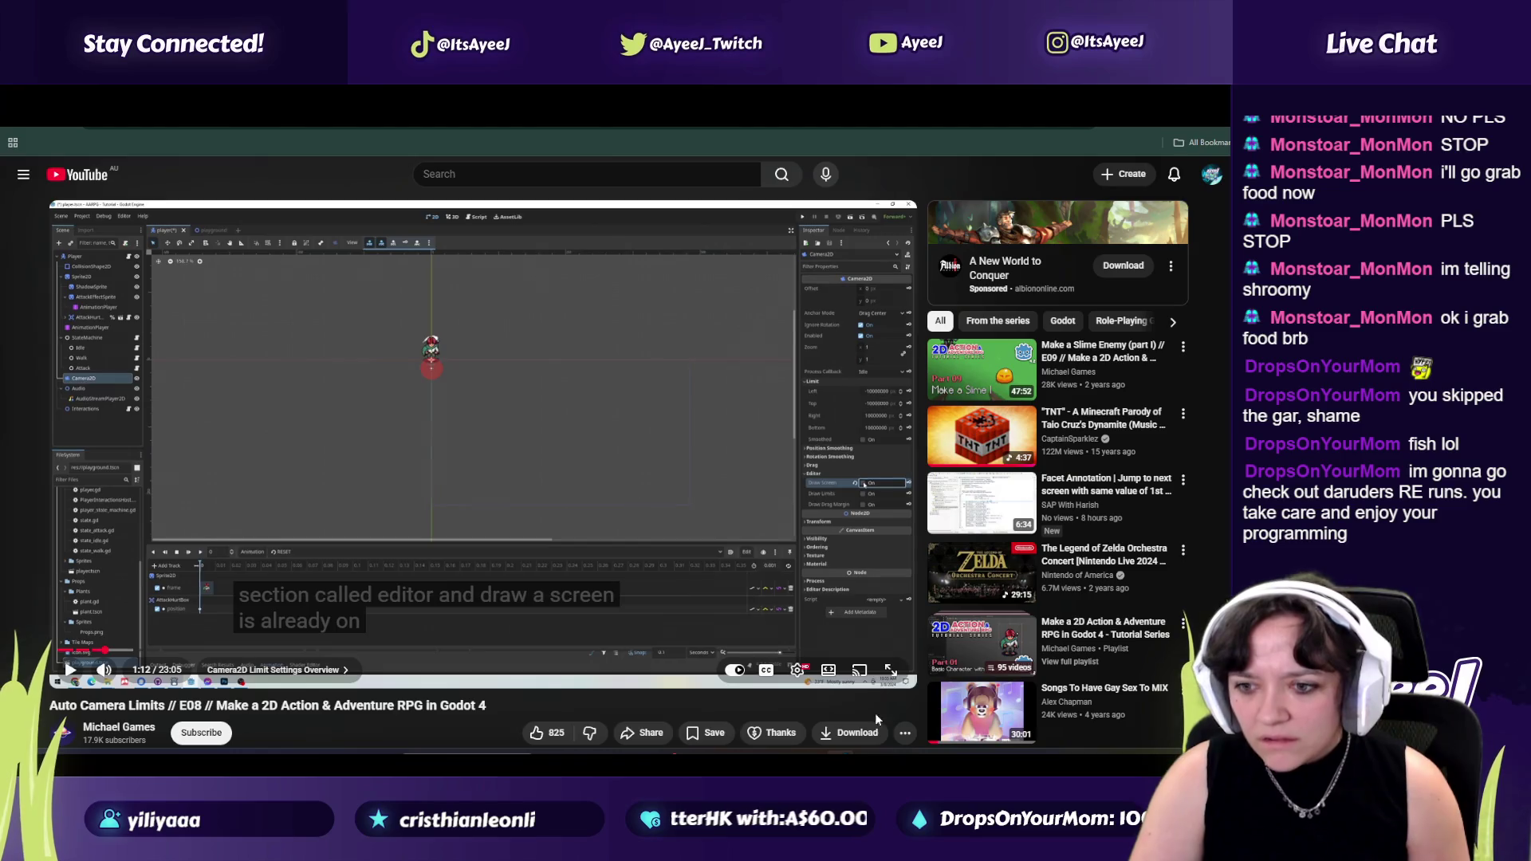
pyautogui.hotkey('alt', 'Tab')
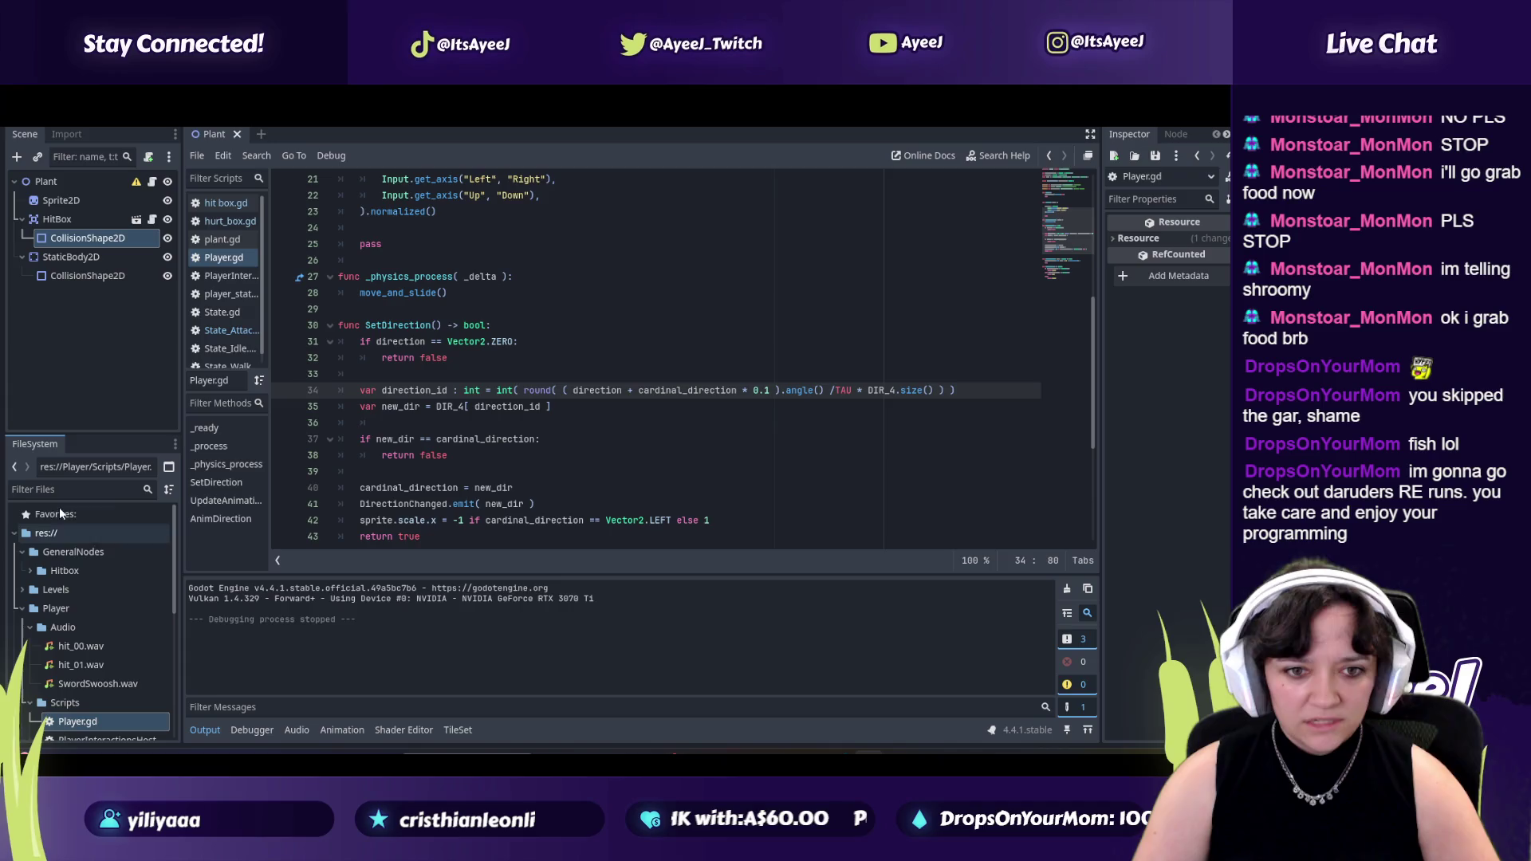
# Start 'Talk of the Town' in the music player and open player.tscn from the Player folder.
pyautogui.click(86, 609)
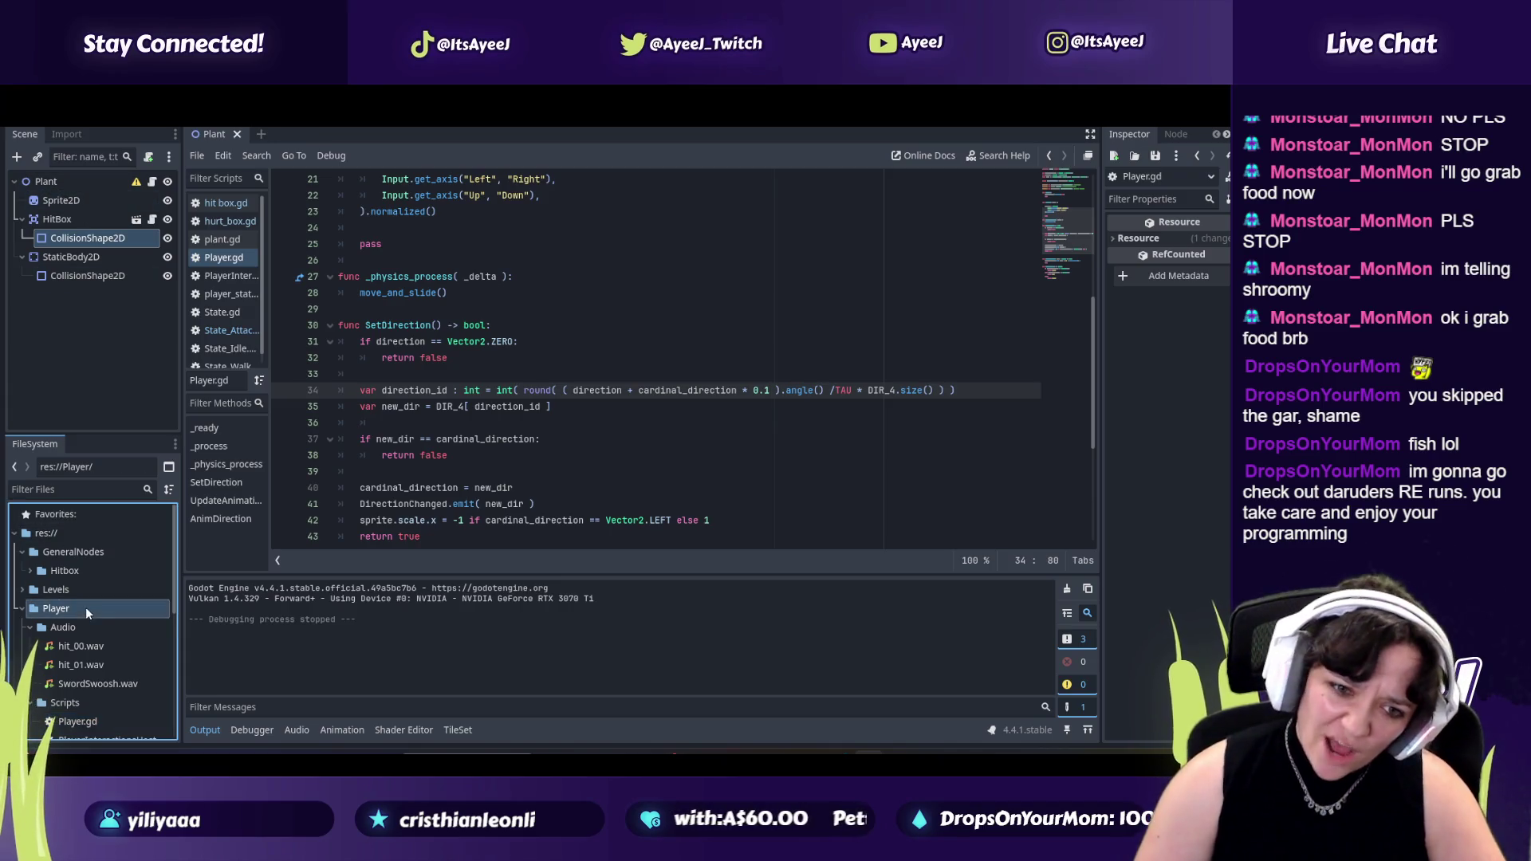
pyautogui.scroll(-2, 65, 635)
pyautogui.scroll(-2, 70, 611)
pyautogui.scroll(-2, 71, 609)
pyautogui.scroll(-3, 71, 609)
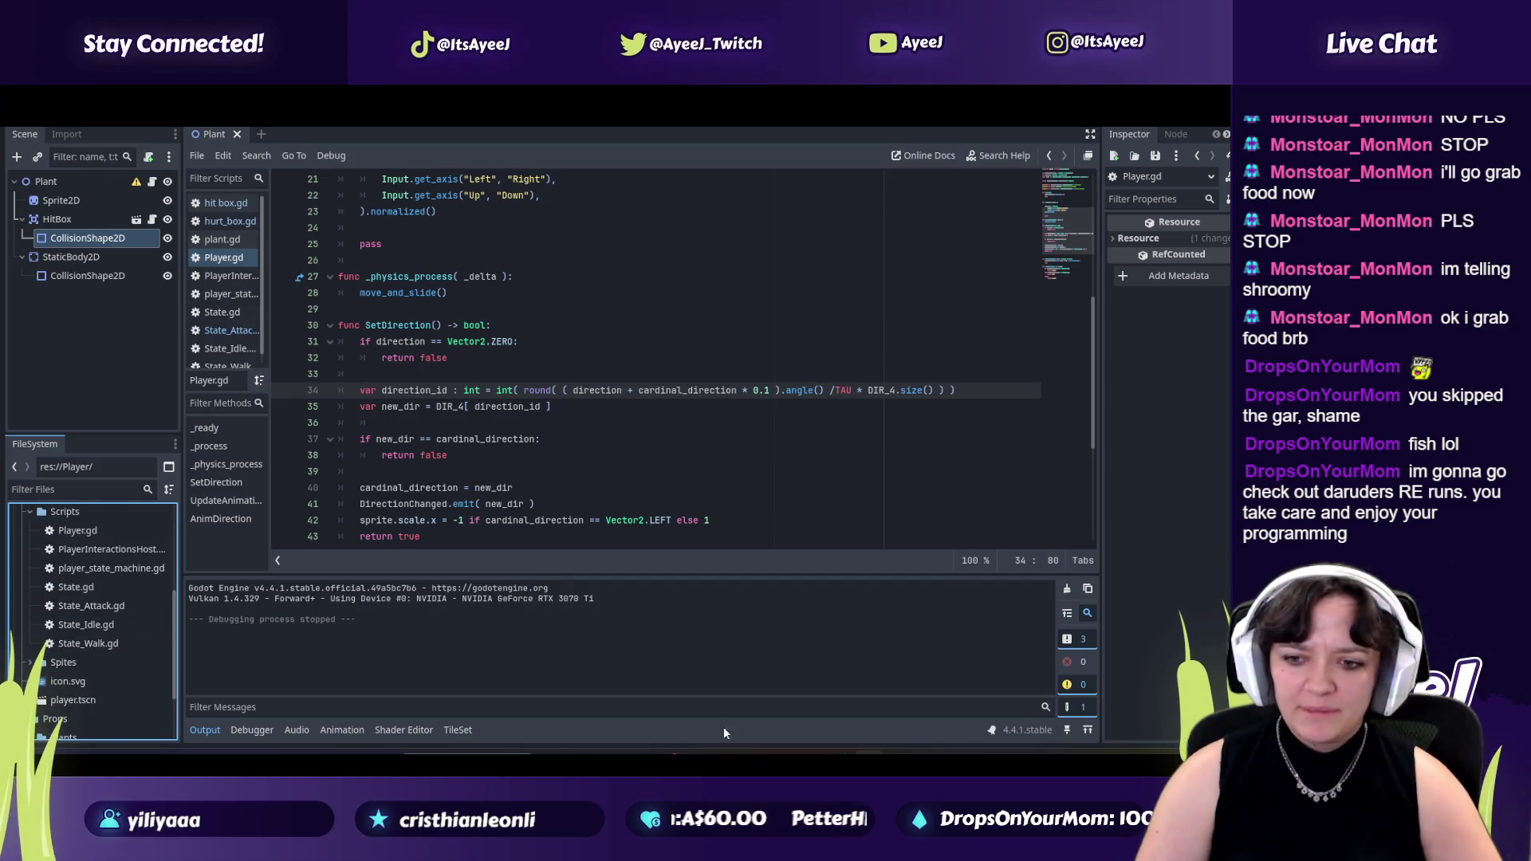
pyautogui.hotkey('alt', 'Tab')
pyautogui.scroll(-2, 338, 476)
pyautogui.scroll(-2, 339, 475)
pyautogui.scroll(-1, 367, 473)
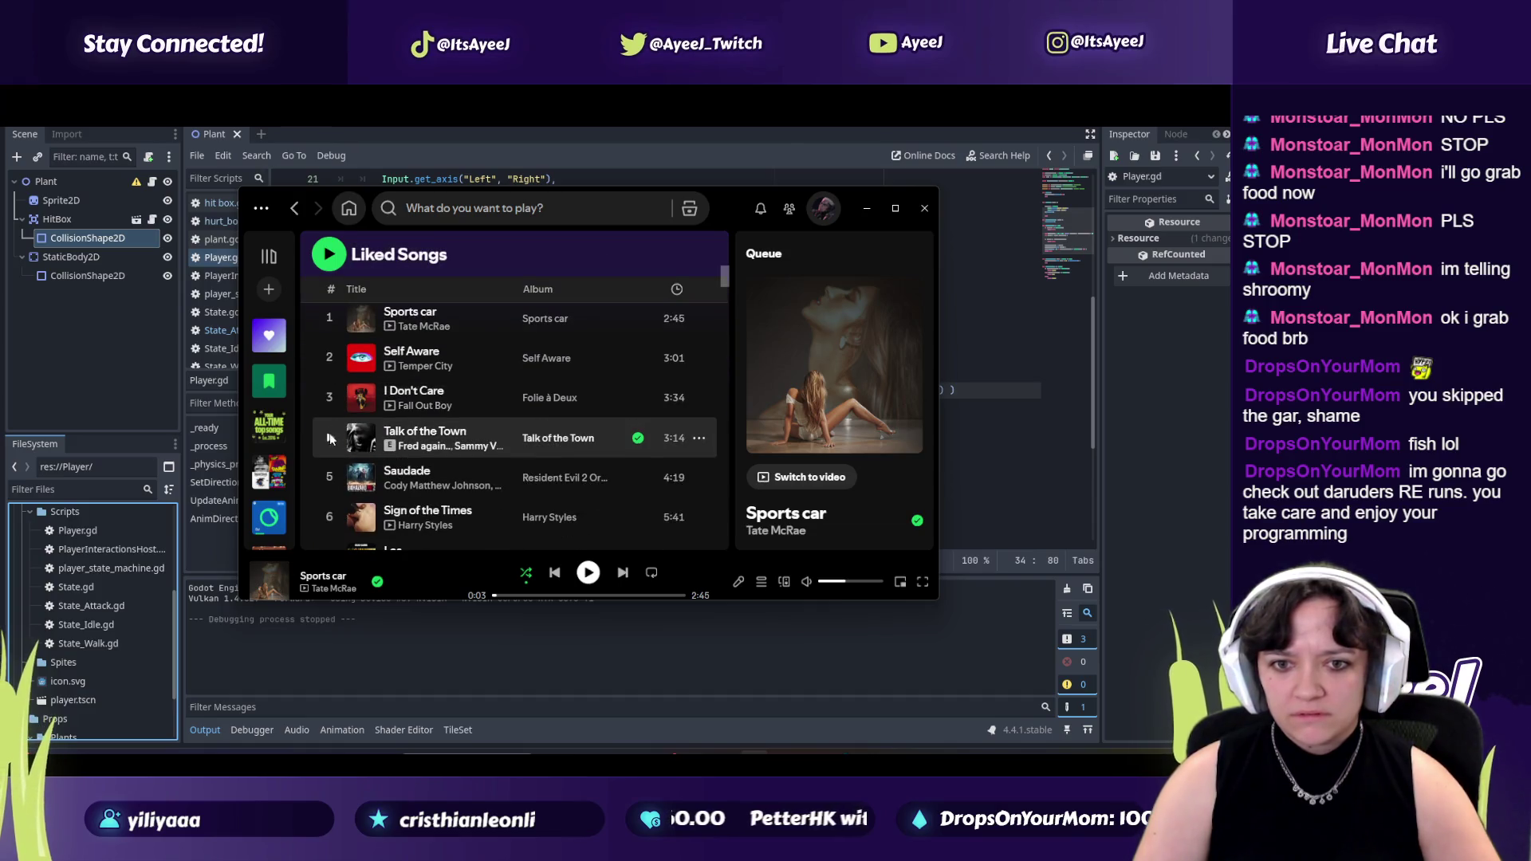
pyautogui.click(329, 436)
pyautogui.hotkey('alt', 'Tab')
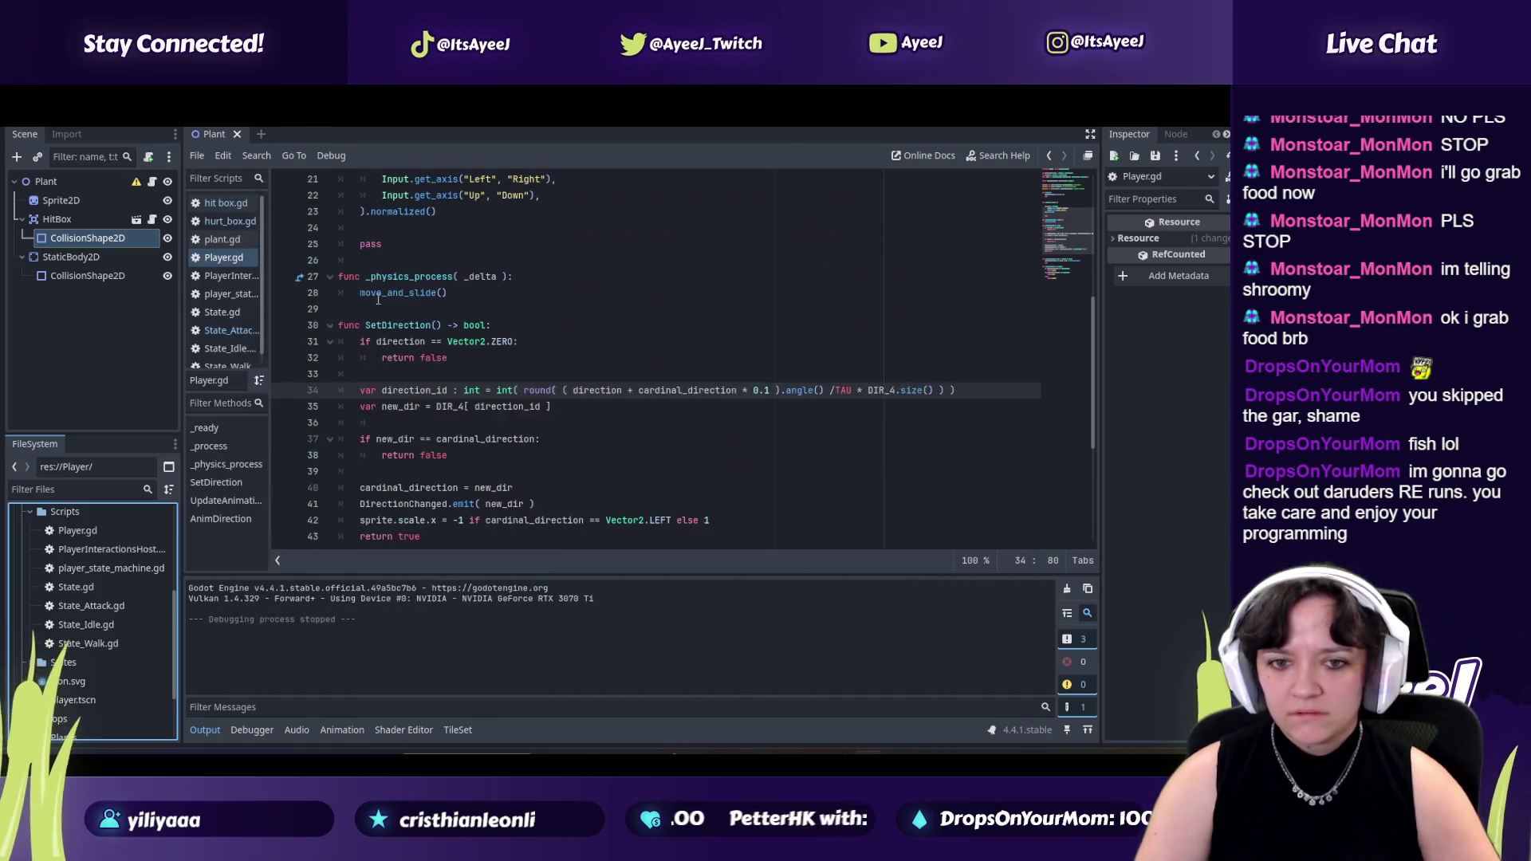
pyautogui.scroll(-1, 124, 608)
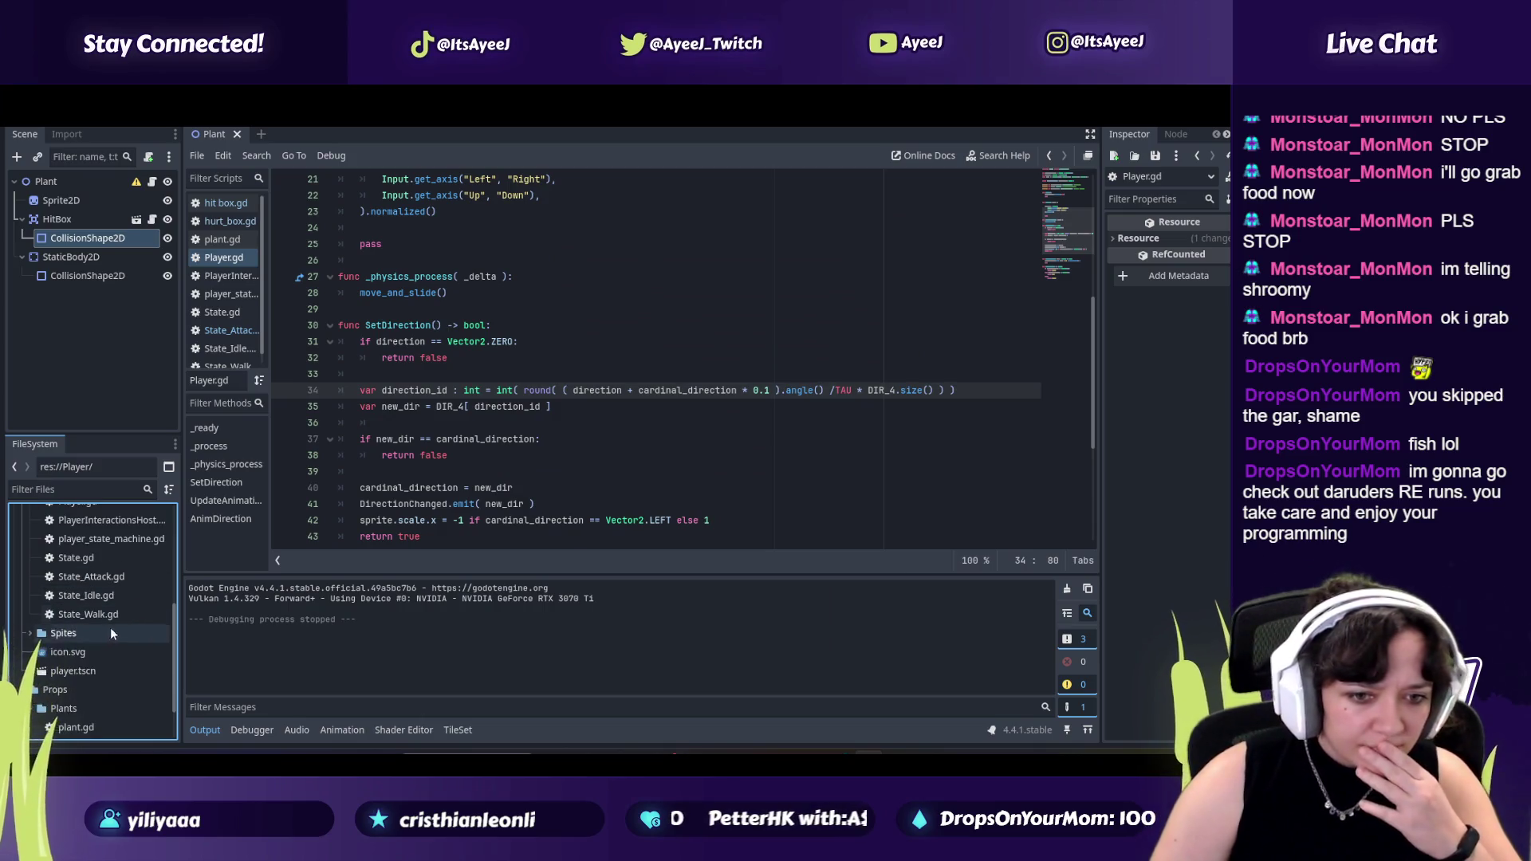
pyautogui.doubleClick(52, 674)
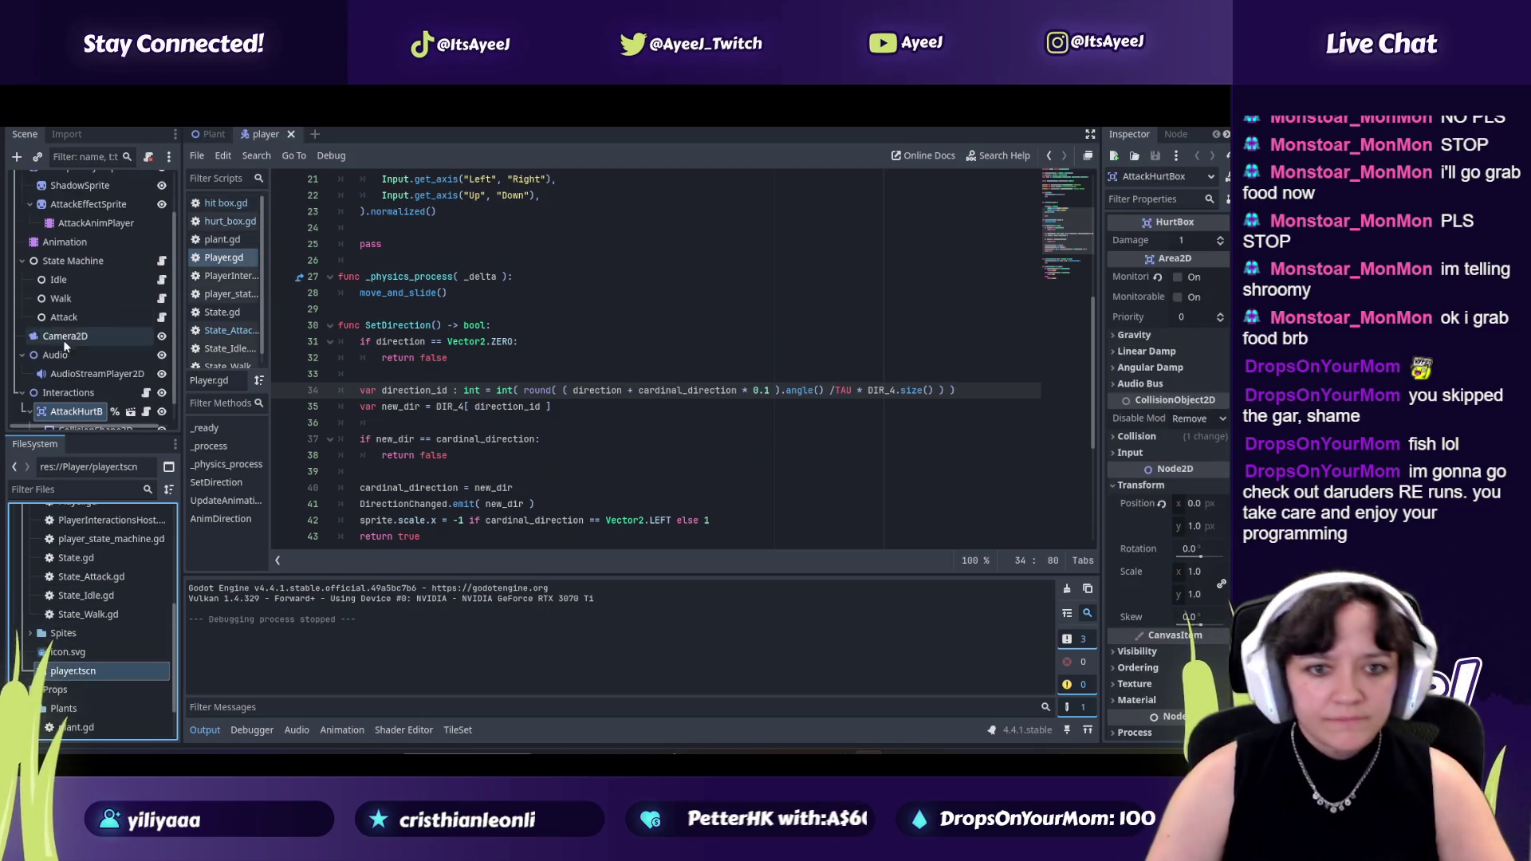
pyautogui.scroll(1, 70, 323)
pyautogui.scroll(1, 70, 298)
pyautogui.scroll(1, 71, 294)
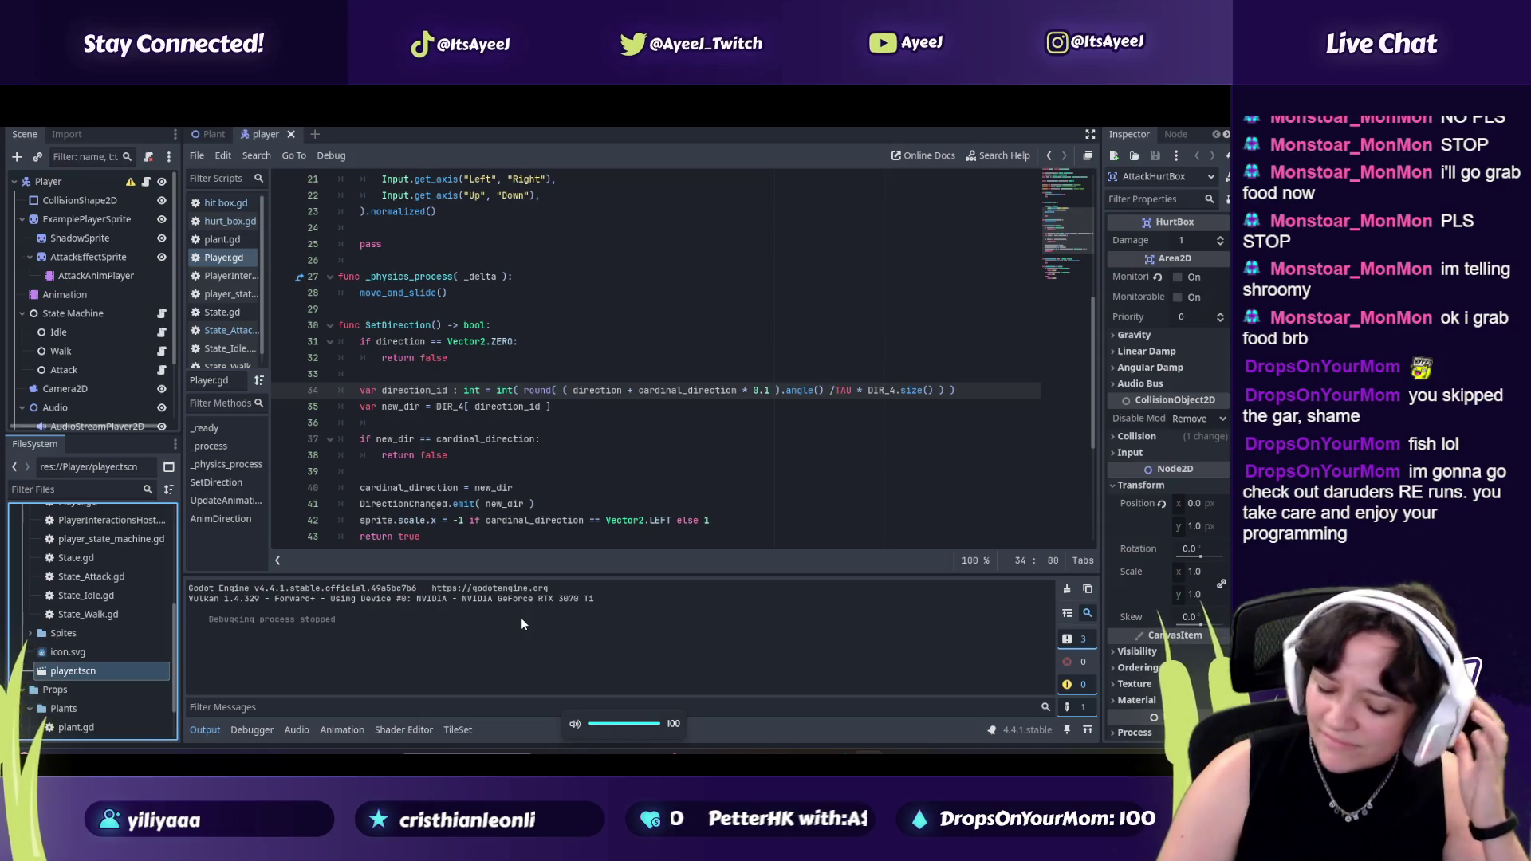
# Hide the music player and select Camera2D to show its properties in the Inspector.
pyautogui.click(754, 737)
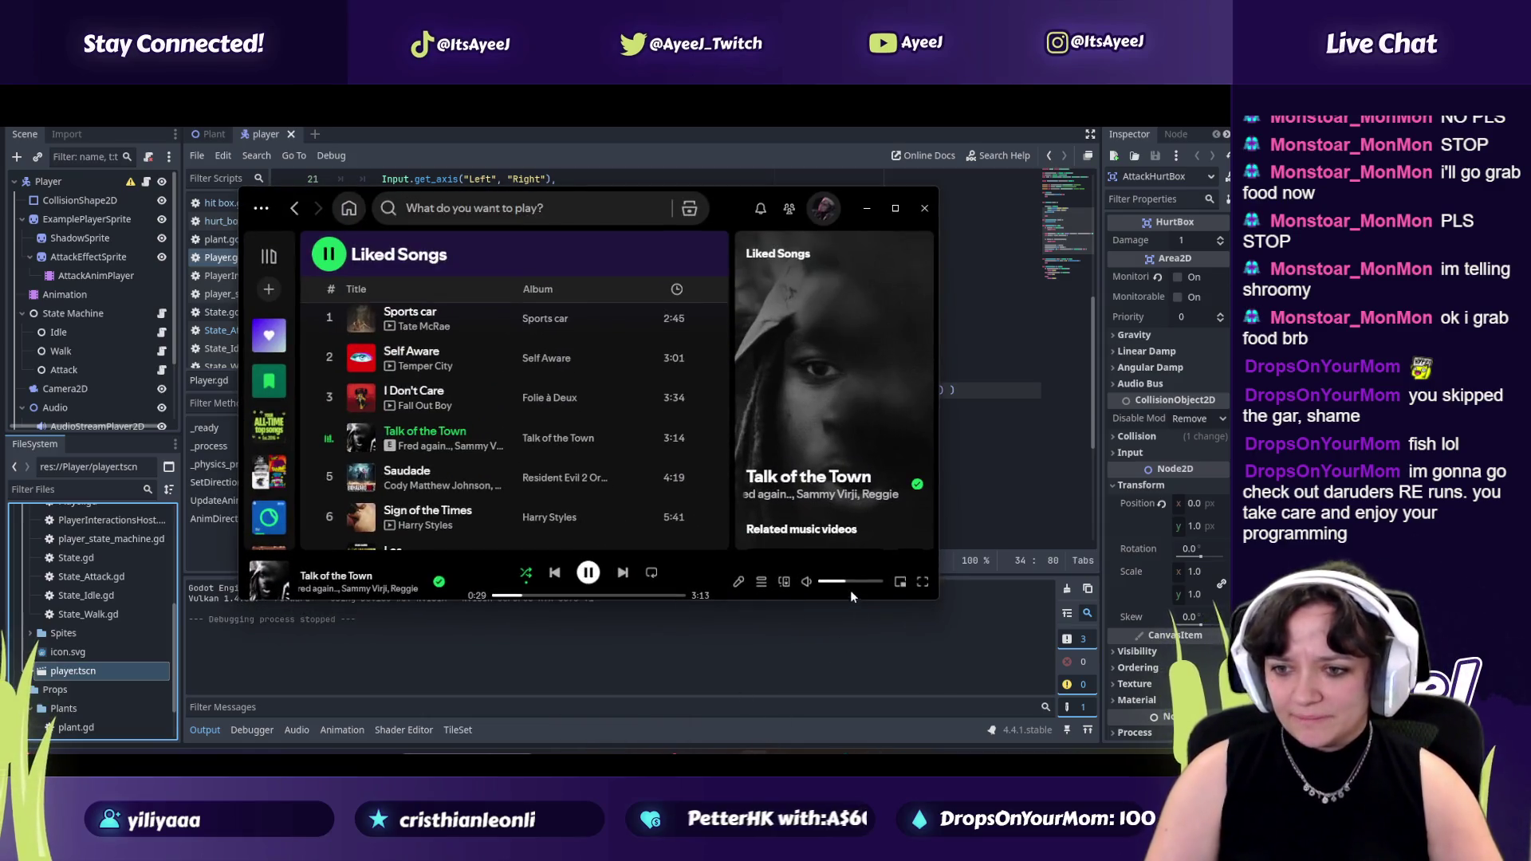
pyautogui.click(866, 208)
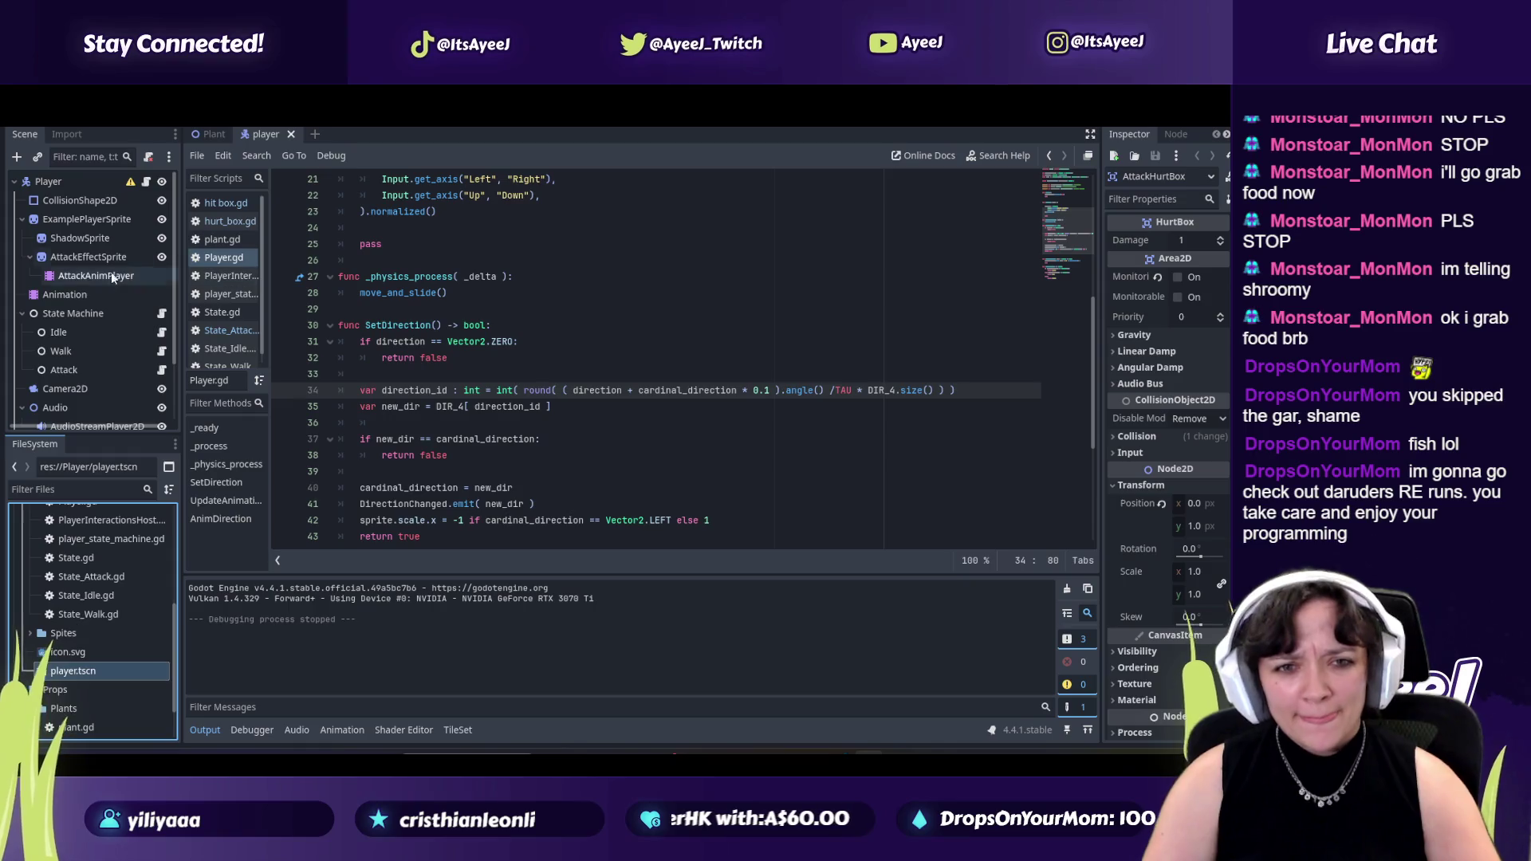
pyautogui.scroll(-2, 76, 354)
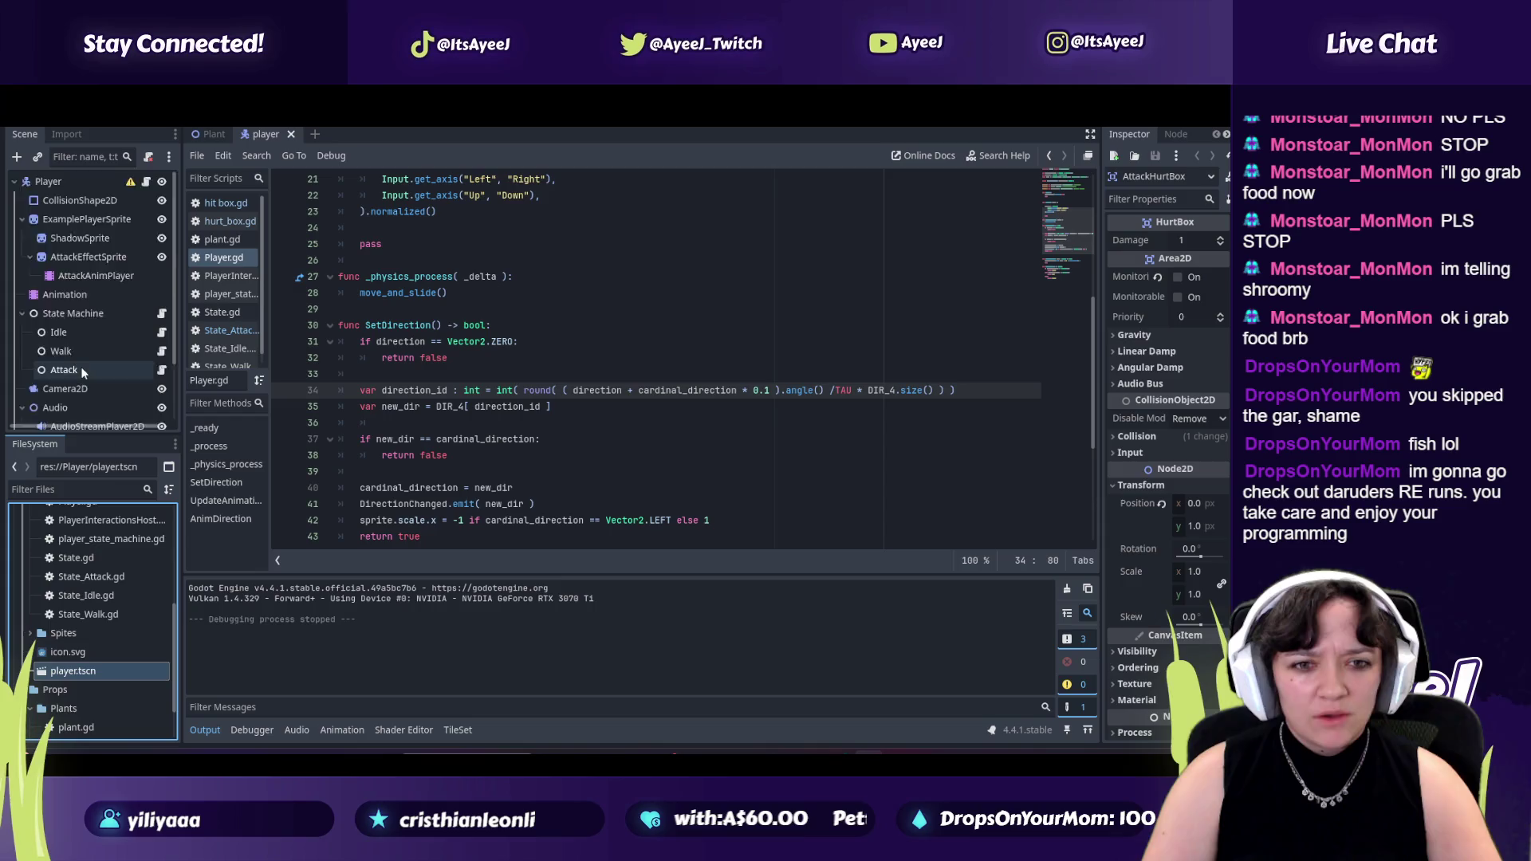
pyautogui.click(65, 318)
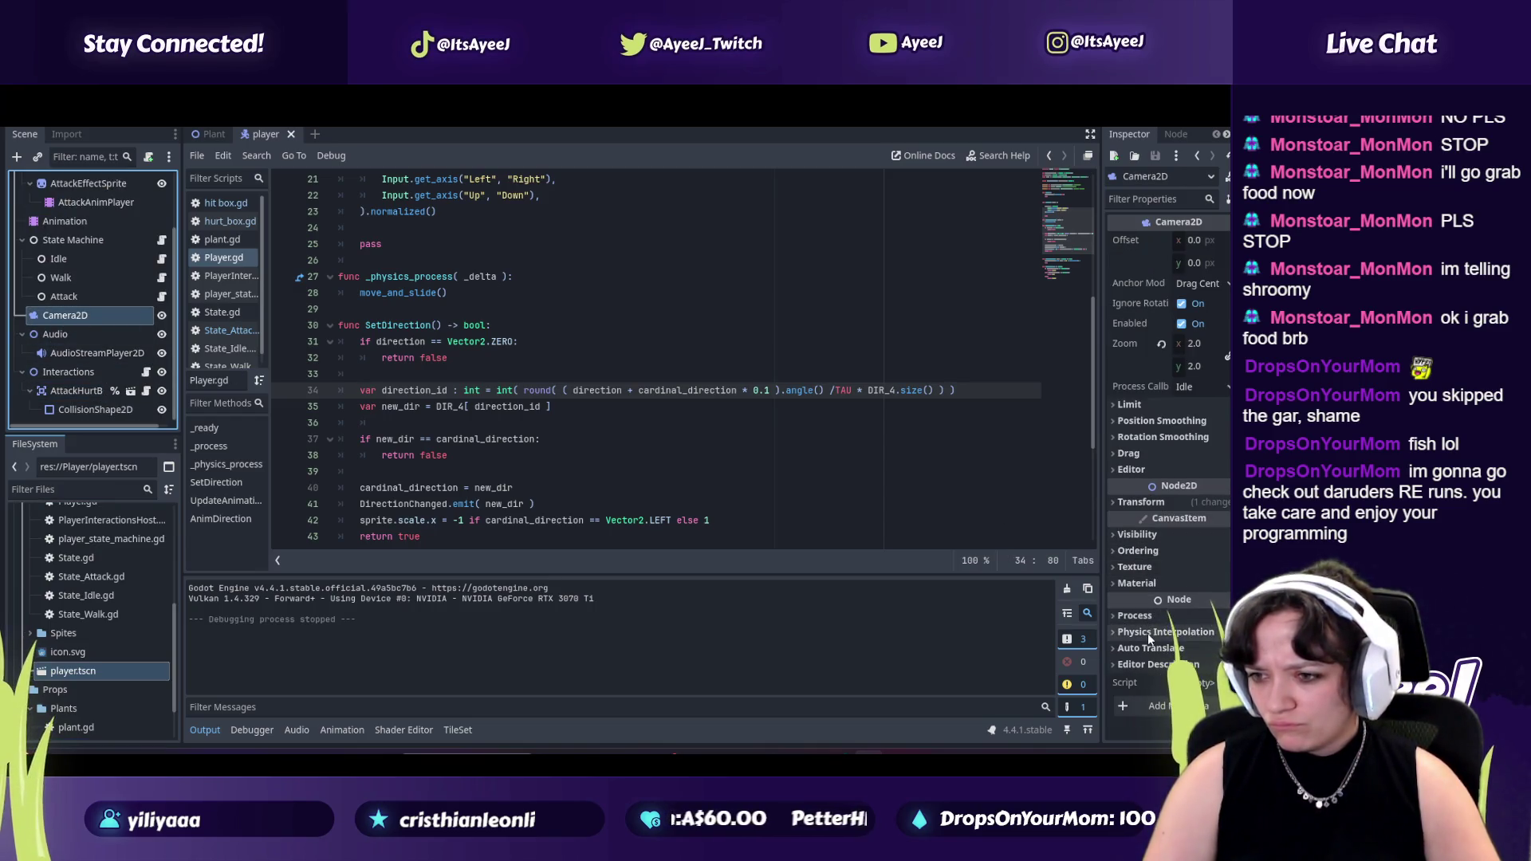
# Check the tutorial, peek at the camera's editor description and leave the Camera2D name unchanged.
pyautogui.hotkey('alt', 'Tab')
pyautogui.hotkey('alt', 'Tab')
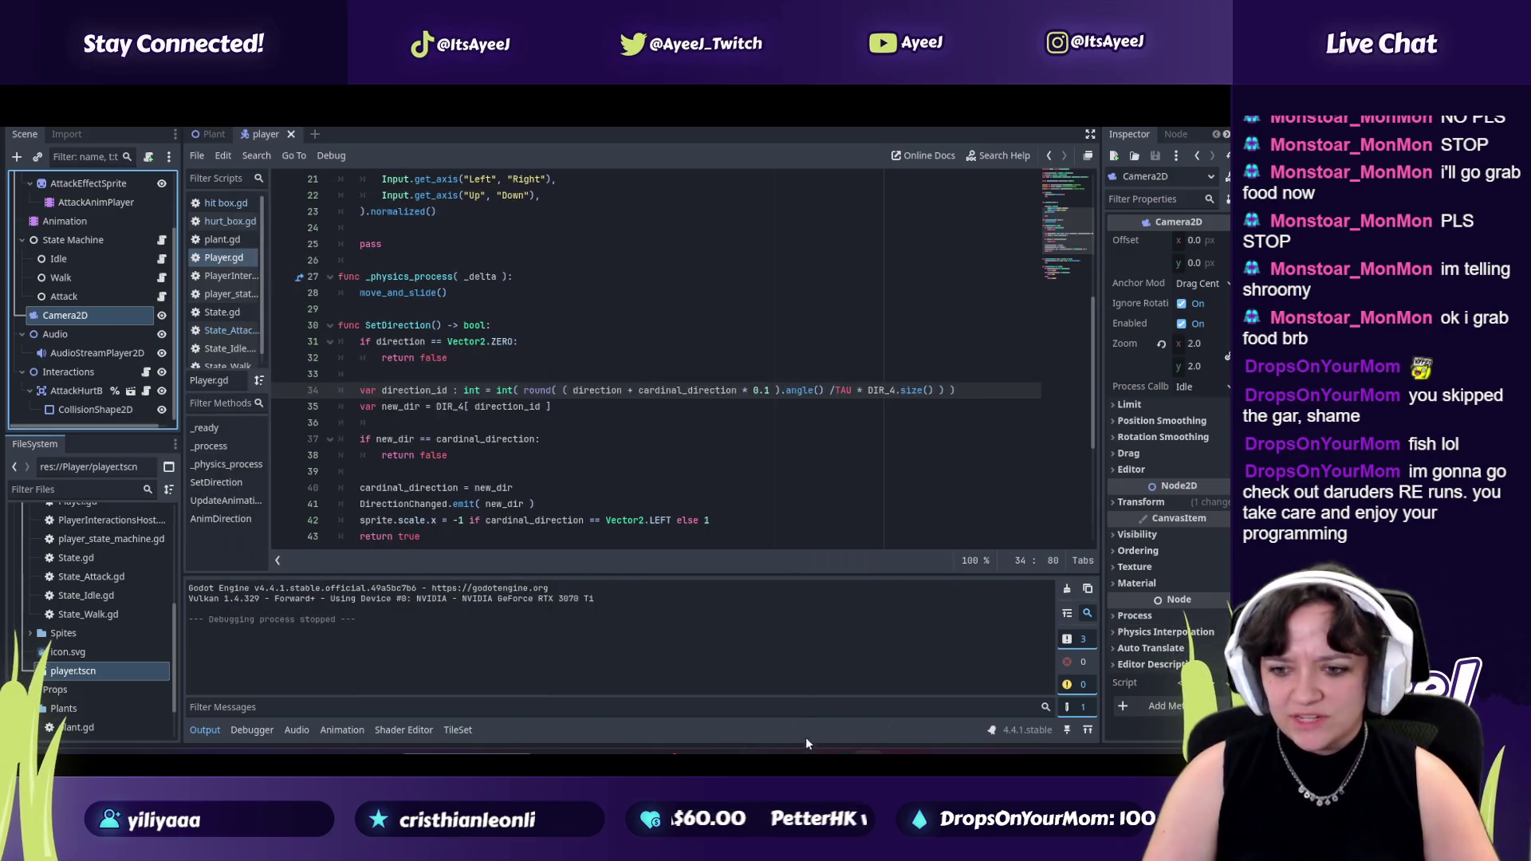
pyautogui.hotkey('alt', 'Tab')
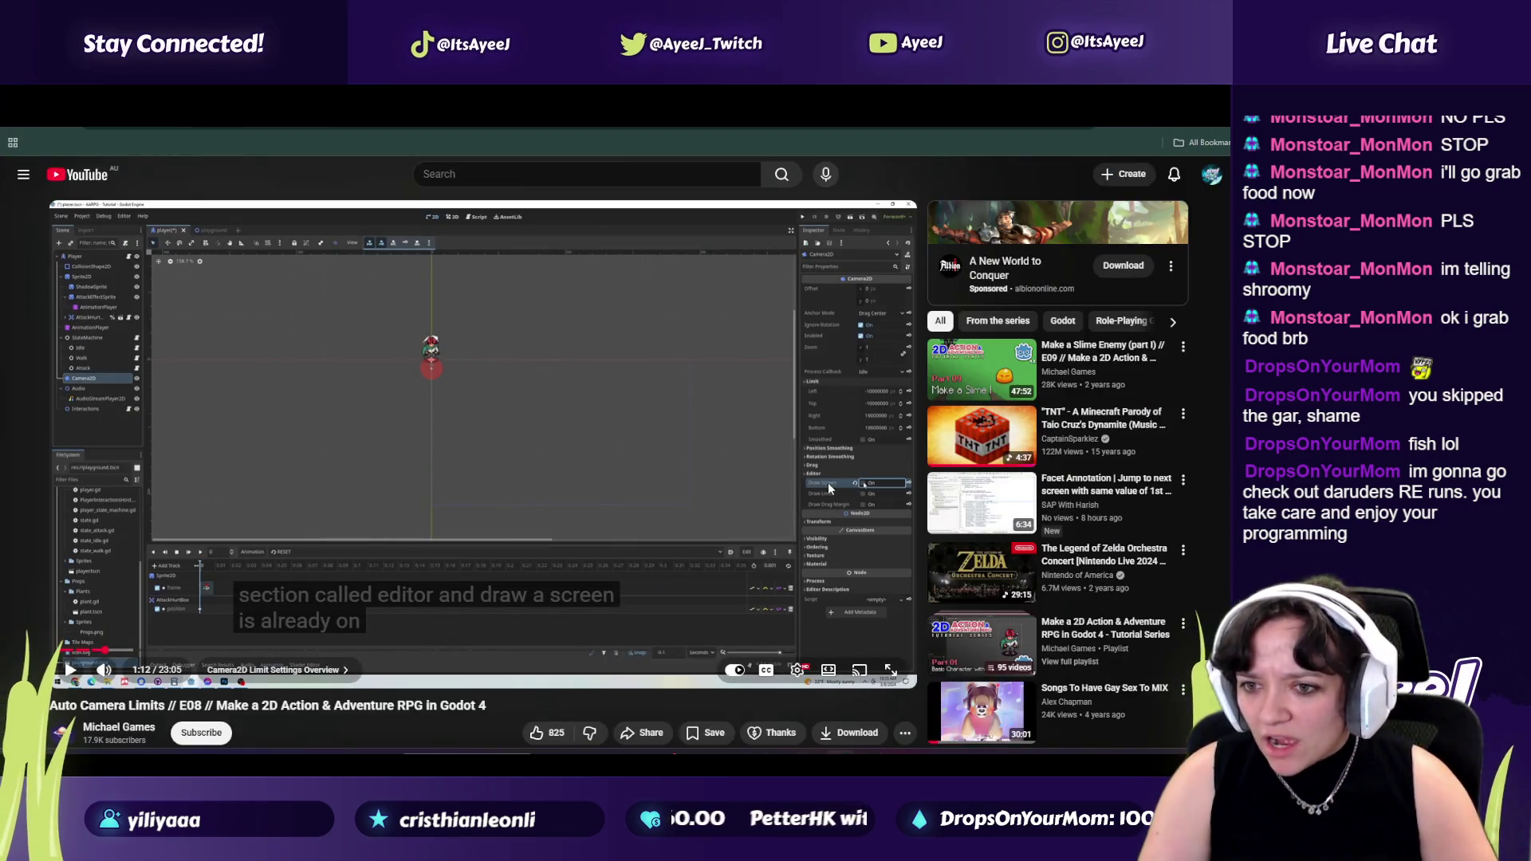
pyautogui.hotkey('alt', 'Tab')
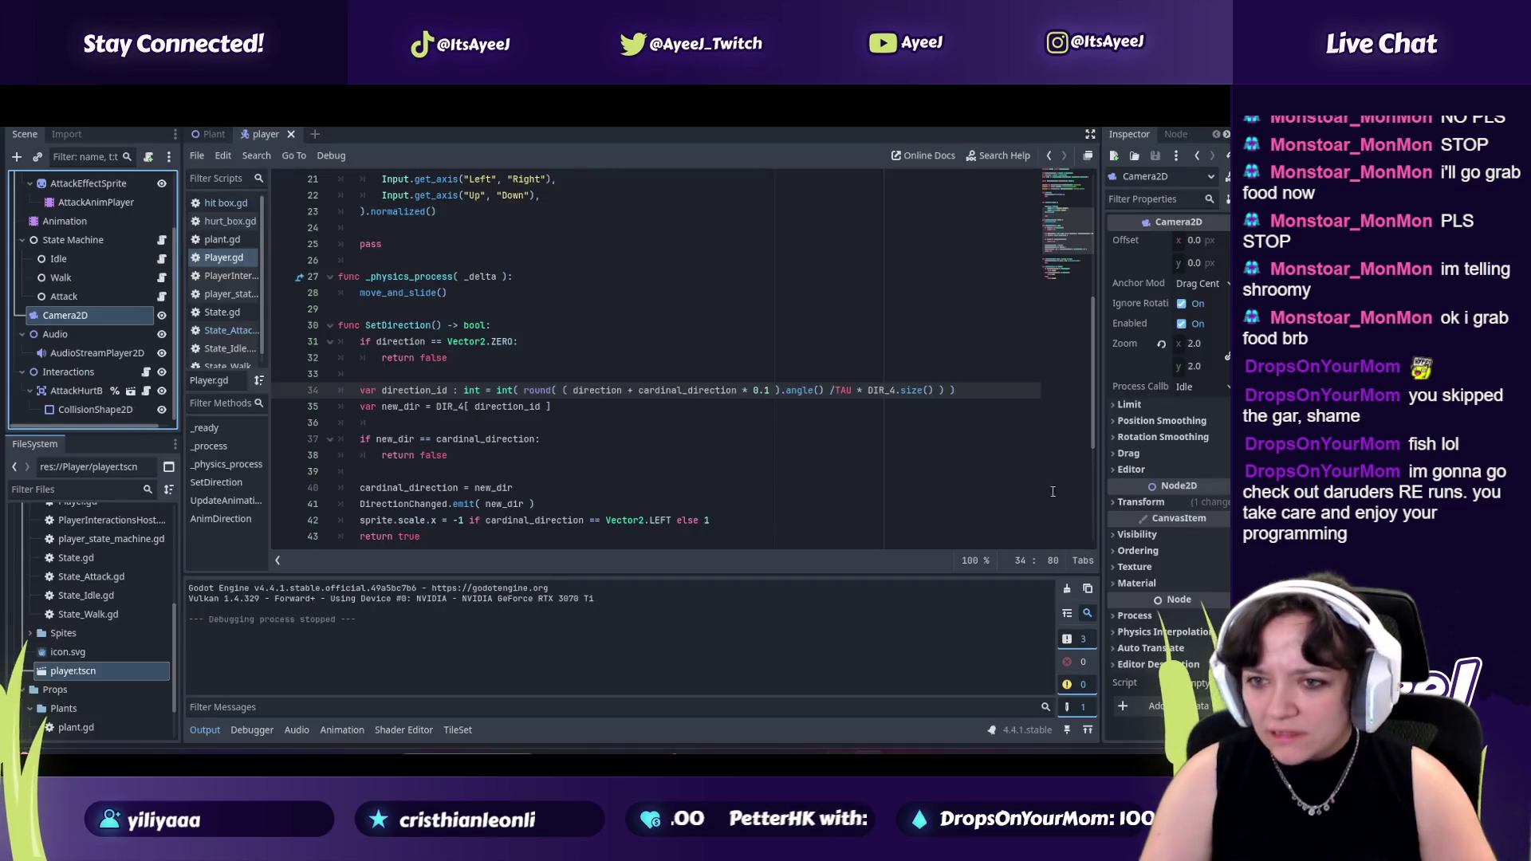
pyautogui.click(1151, 663)
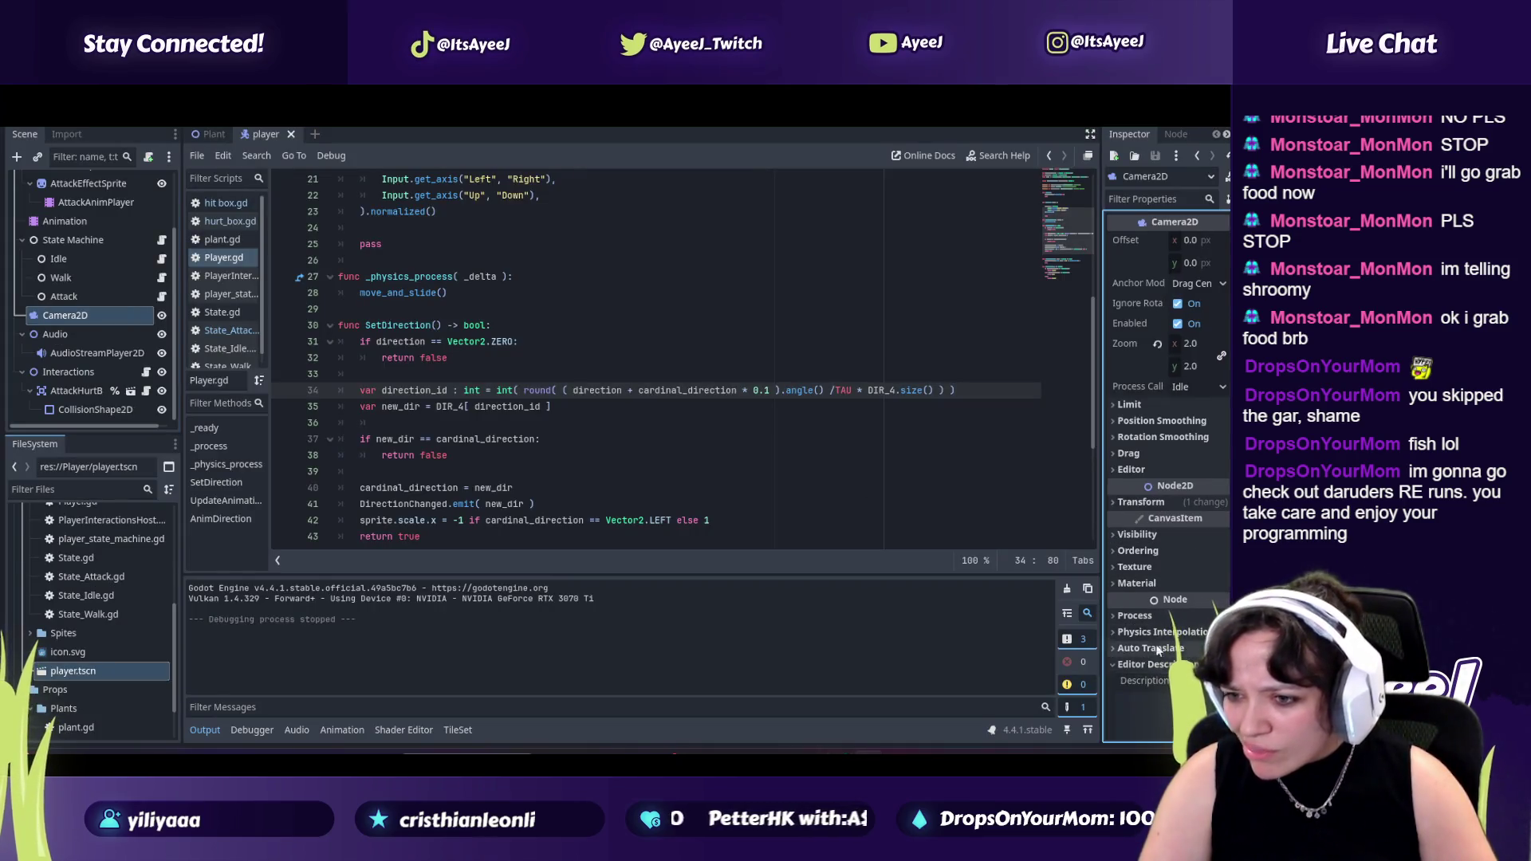
pyautogui.scroll(-2, 1156, 650)
pyautogui.click(1145, 587)
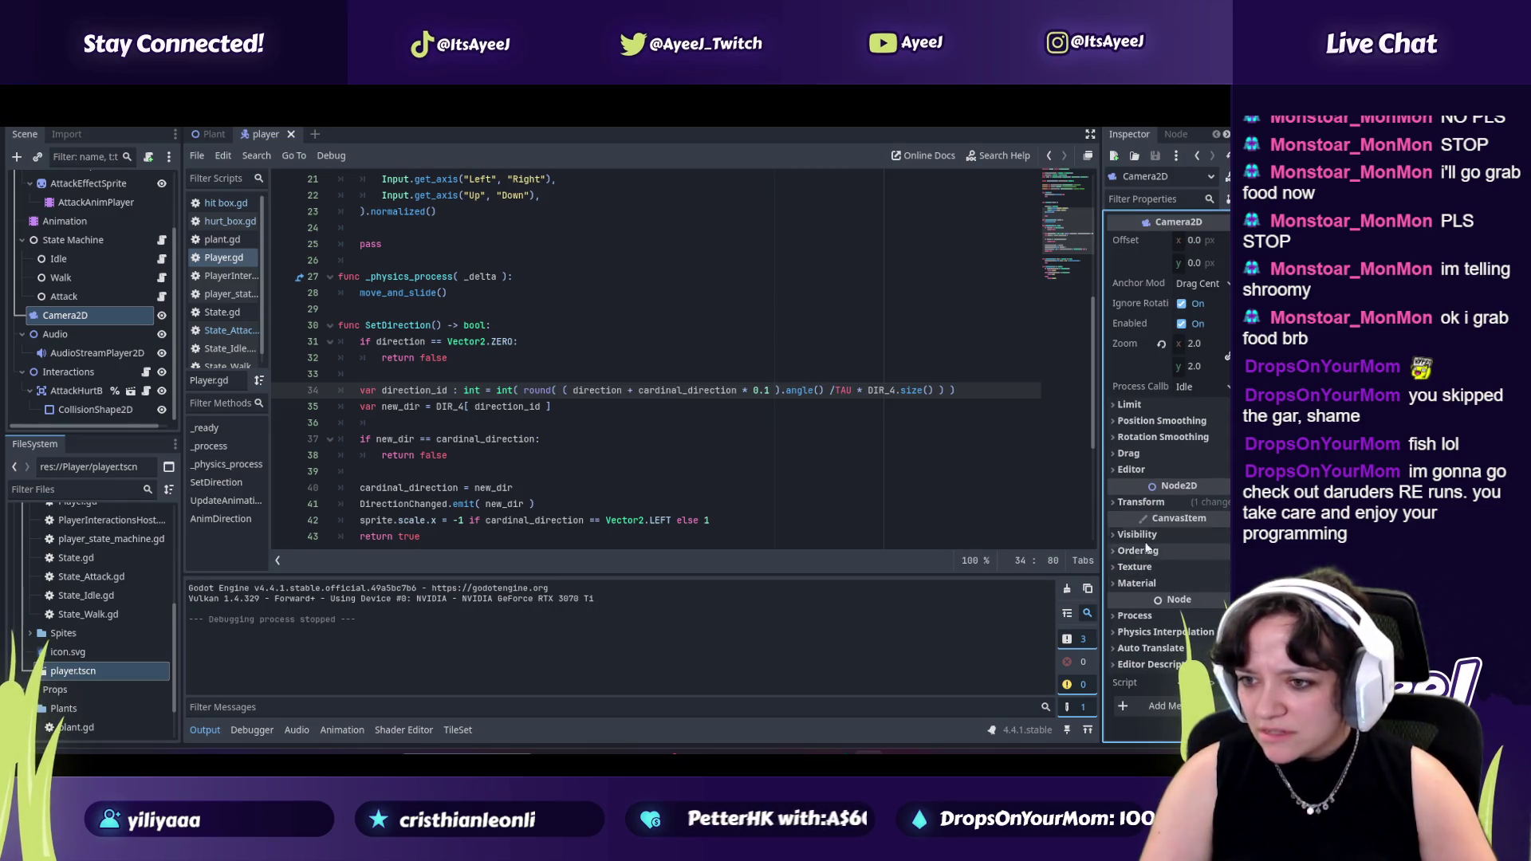
pyautogui.doubleClick(74, 315)
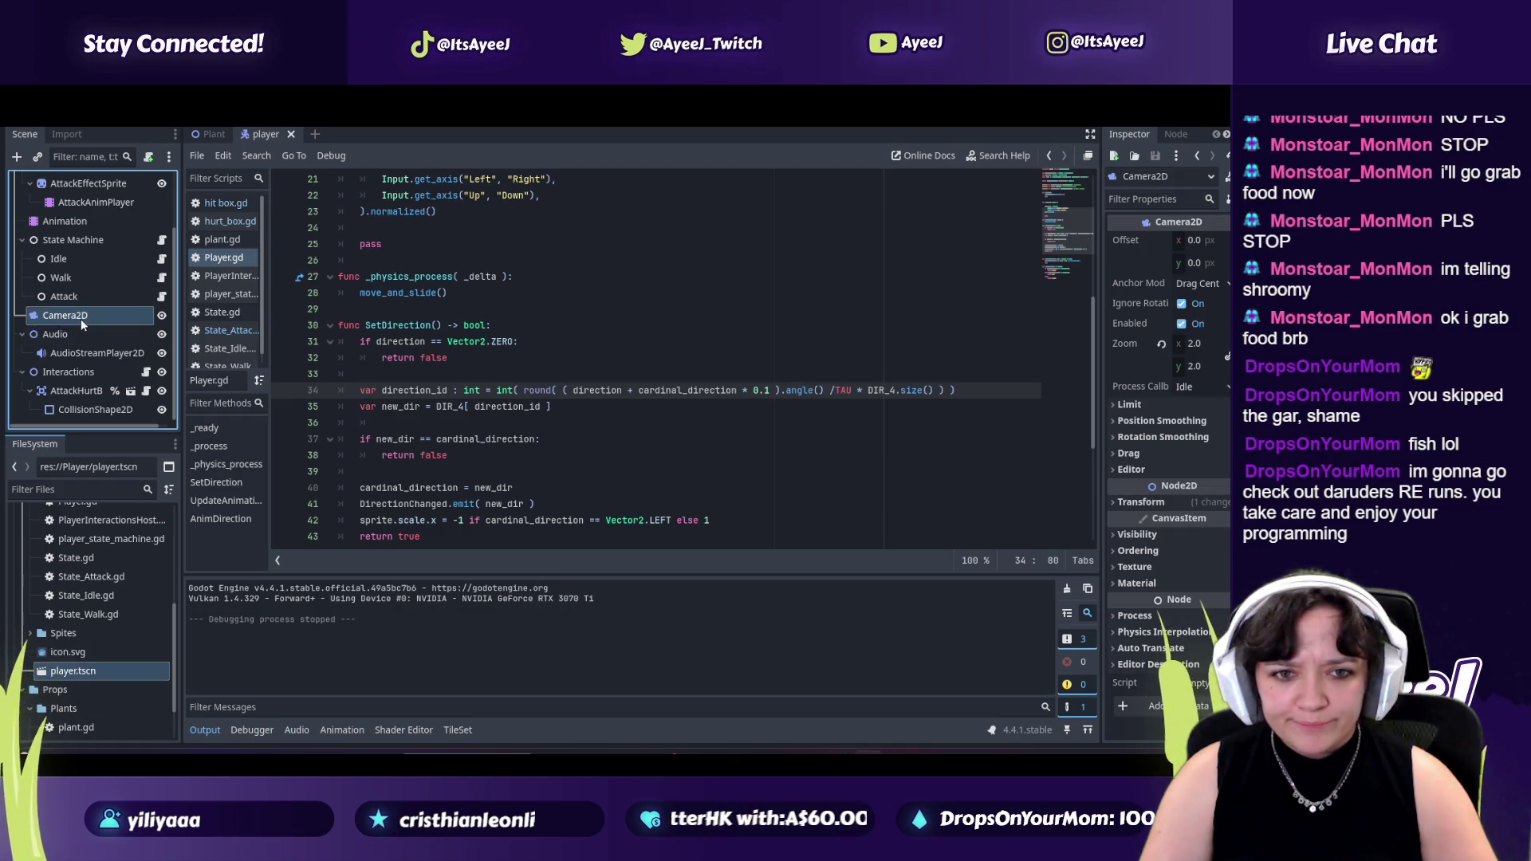
pyautogui.press('Return')
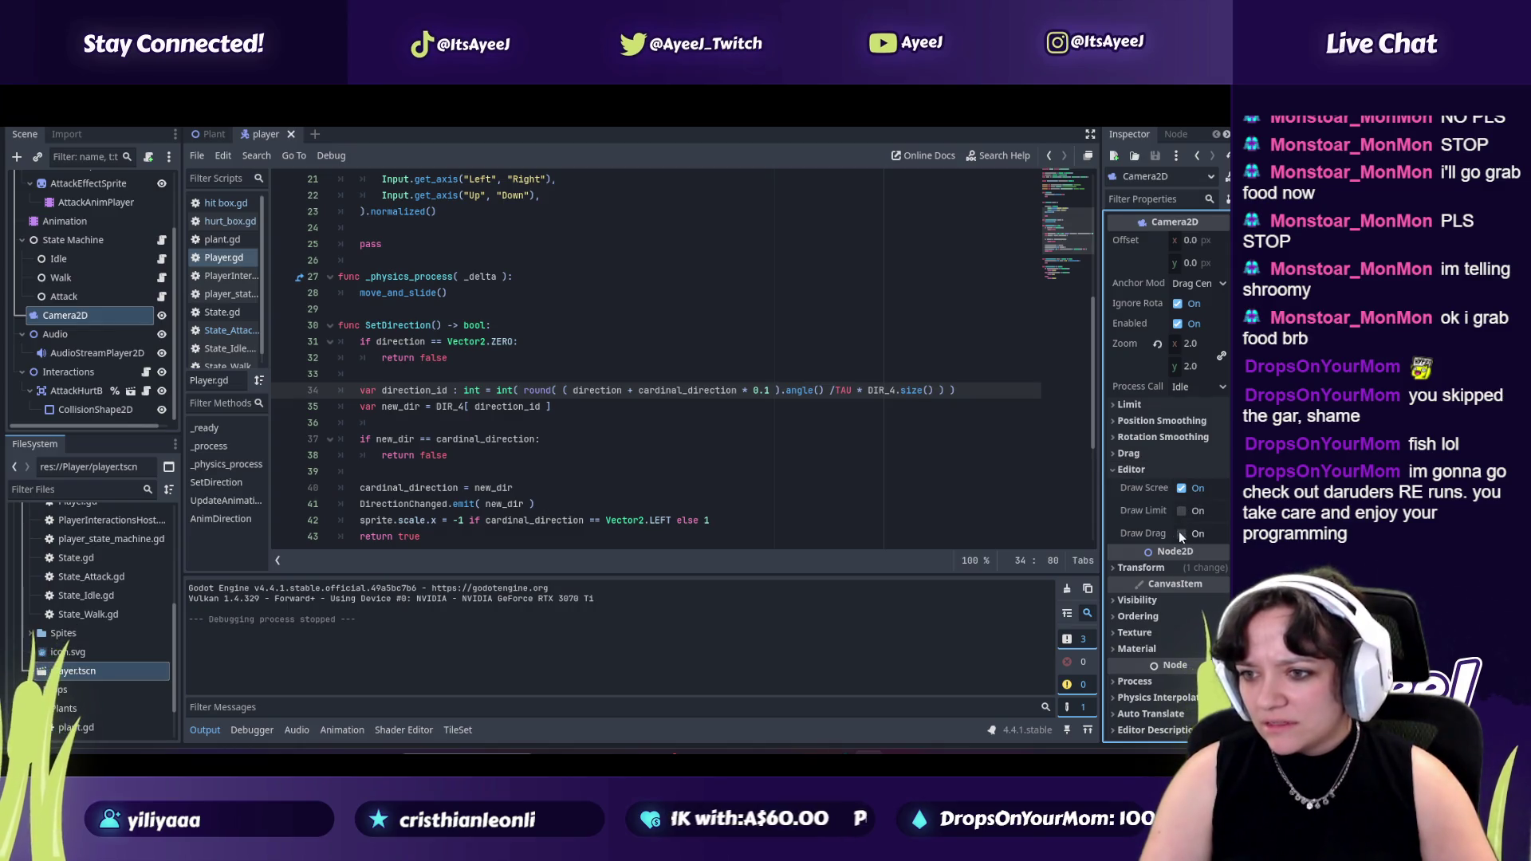
# Enable Draw Limits on the Camera2D and expand its Limit section after watching the tutorial.
pyautogui.hotkey('alt', 'Tab')
pyautogui.click(560, 446)
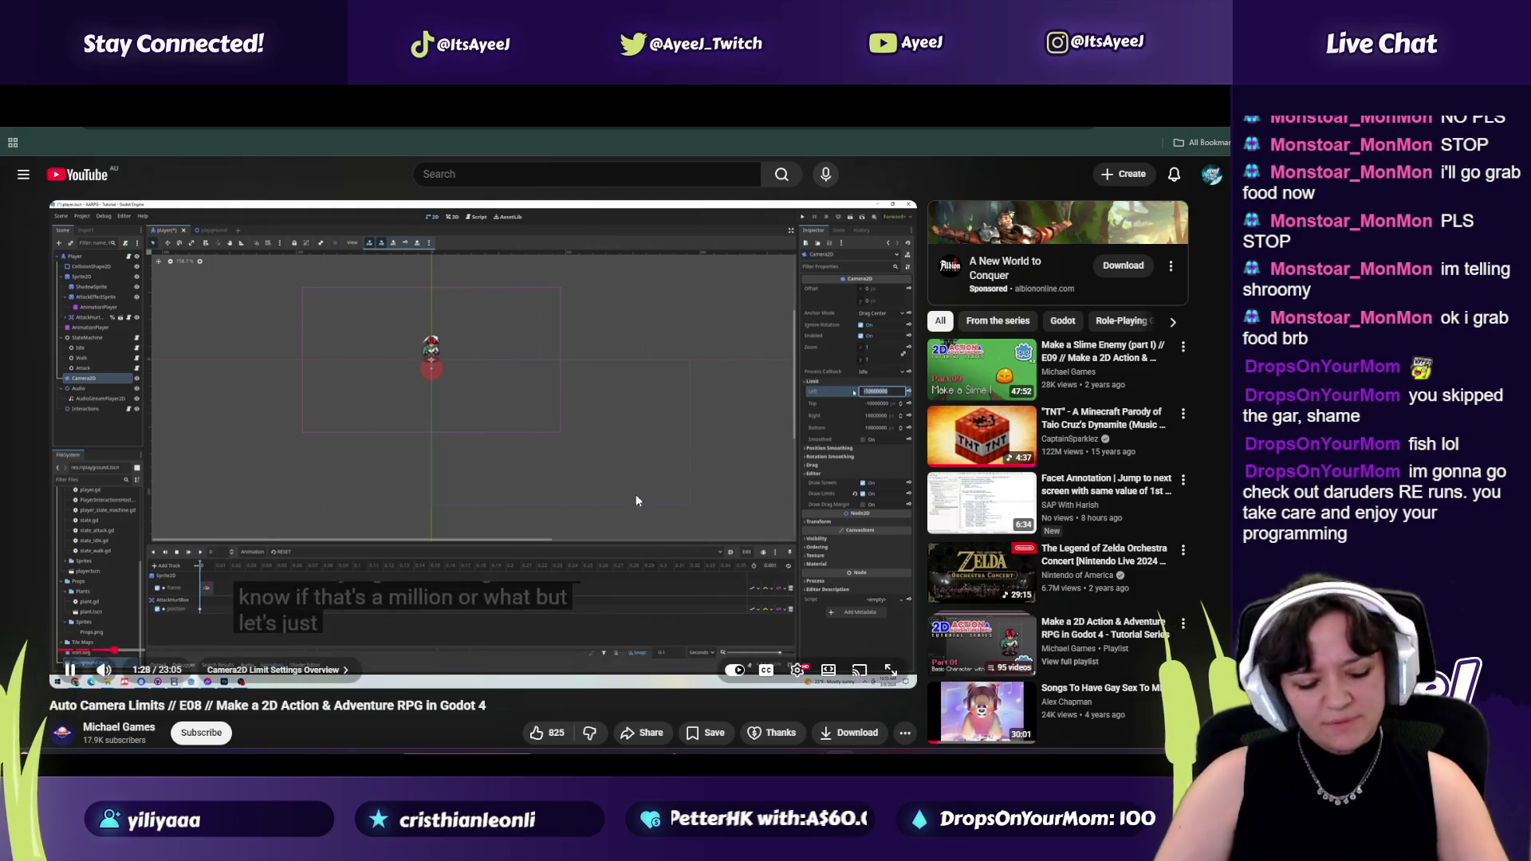
pyautogui.click(602, 473)
pyautogui.hotkey('alt', 'Tab')
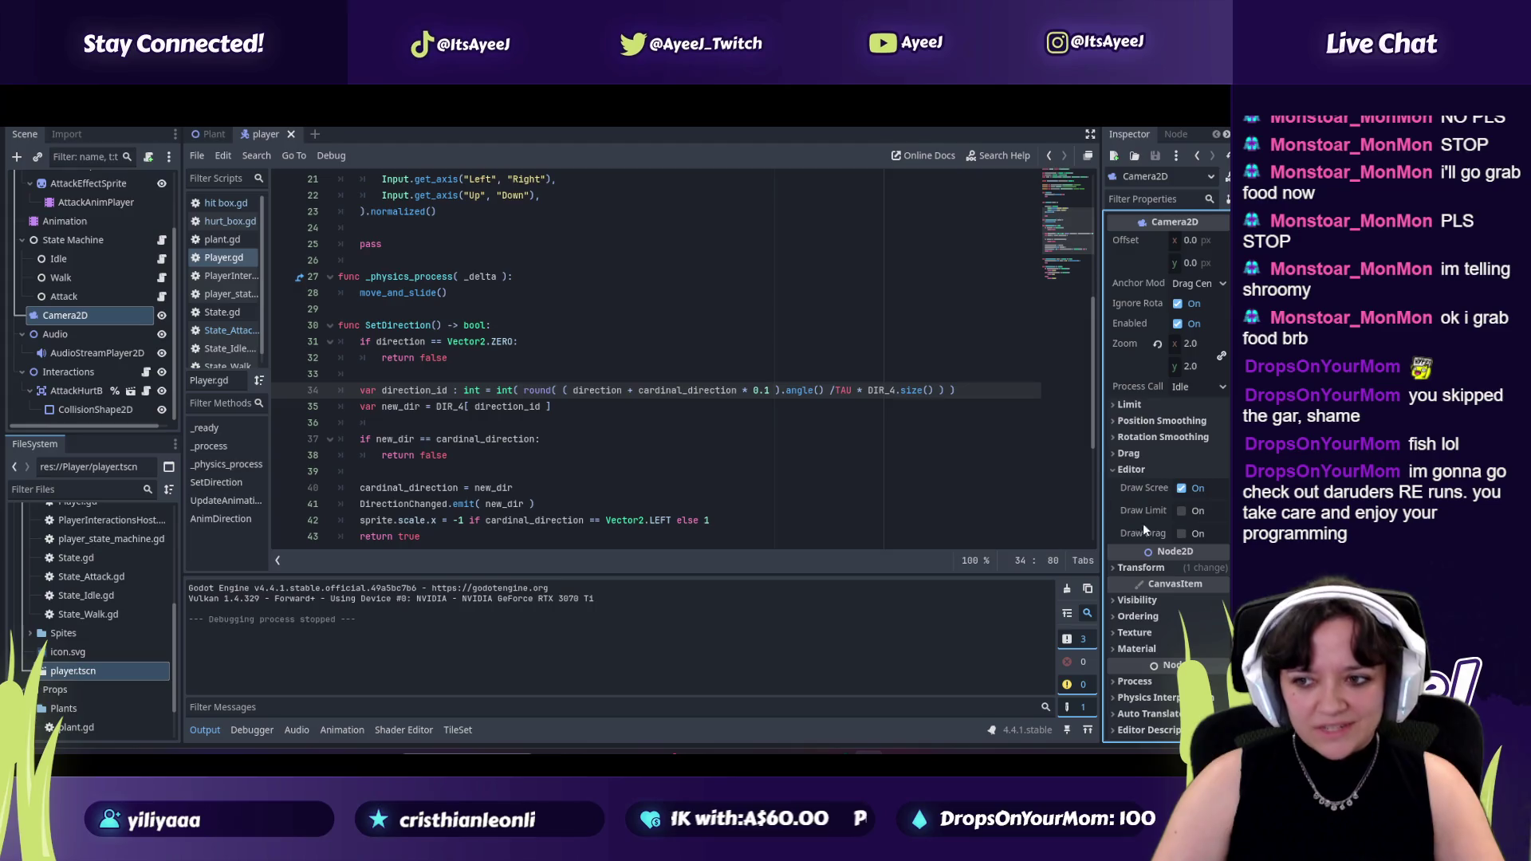
pyautogui.click(1178, 513)
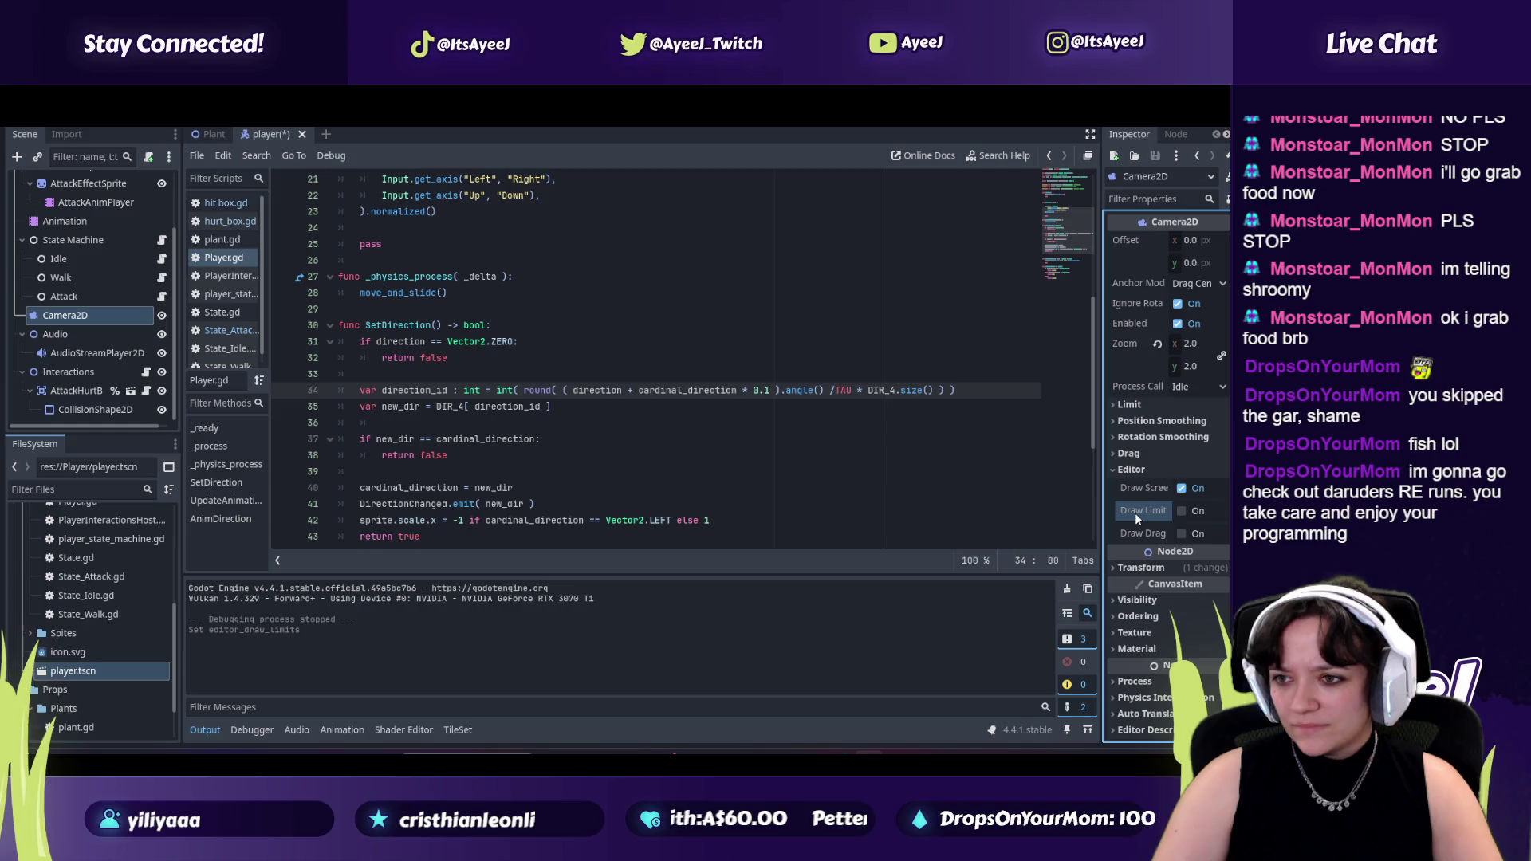
pyautogui.hotkey('alt', 'Tab')
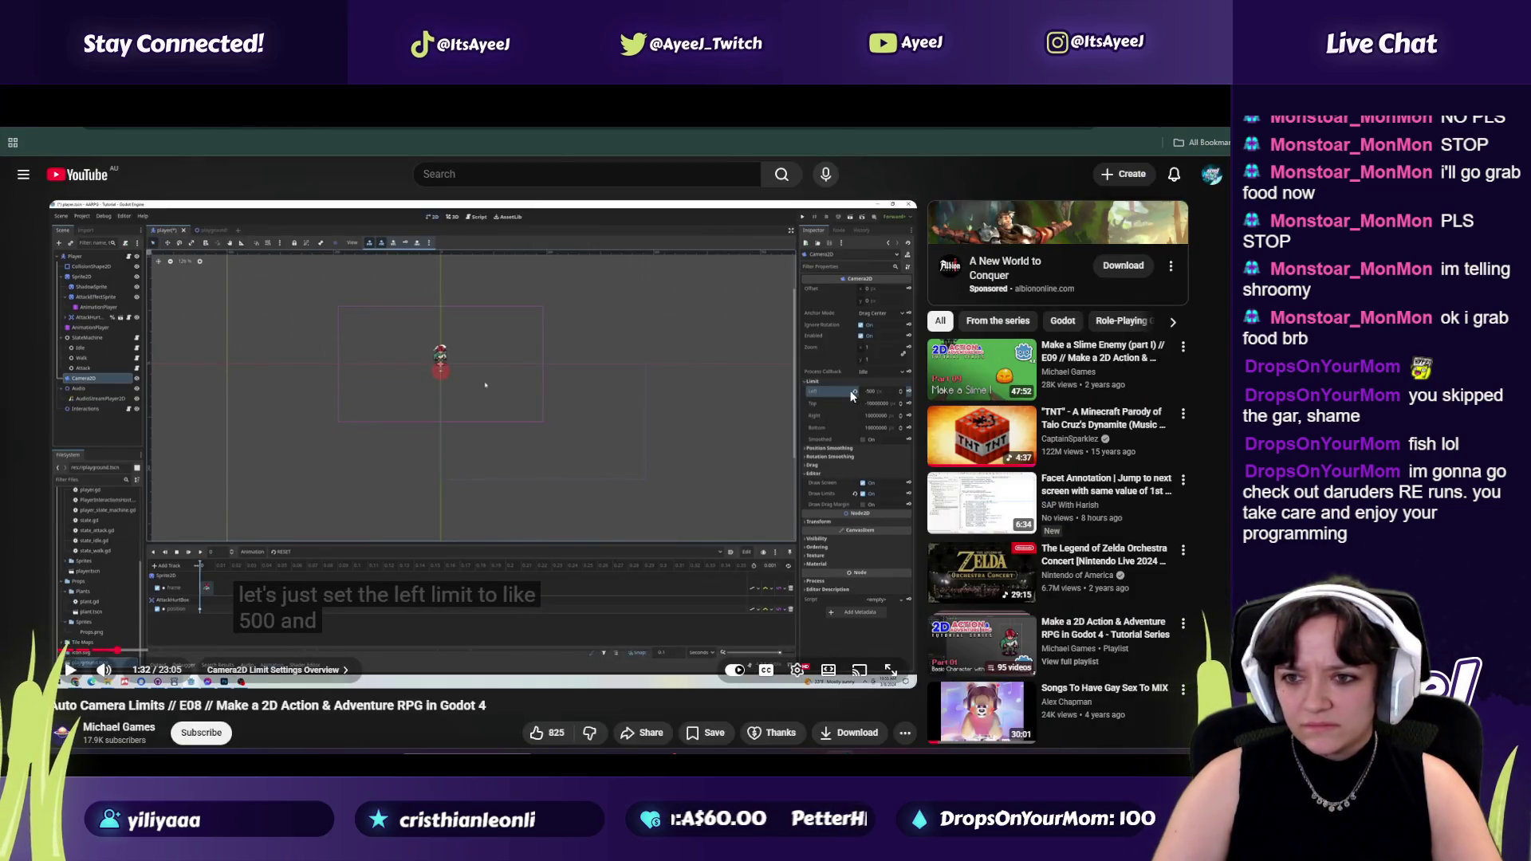
pyautogui.hotkey('alt', 'Tab')
pyautogui.click(1134, 407)
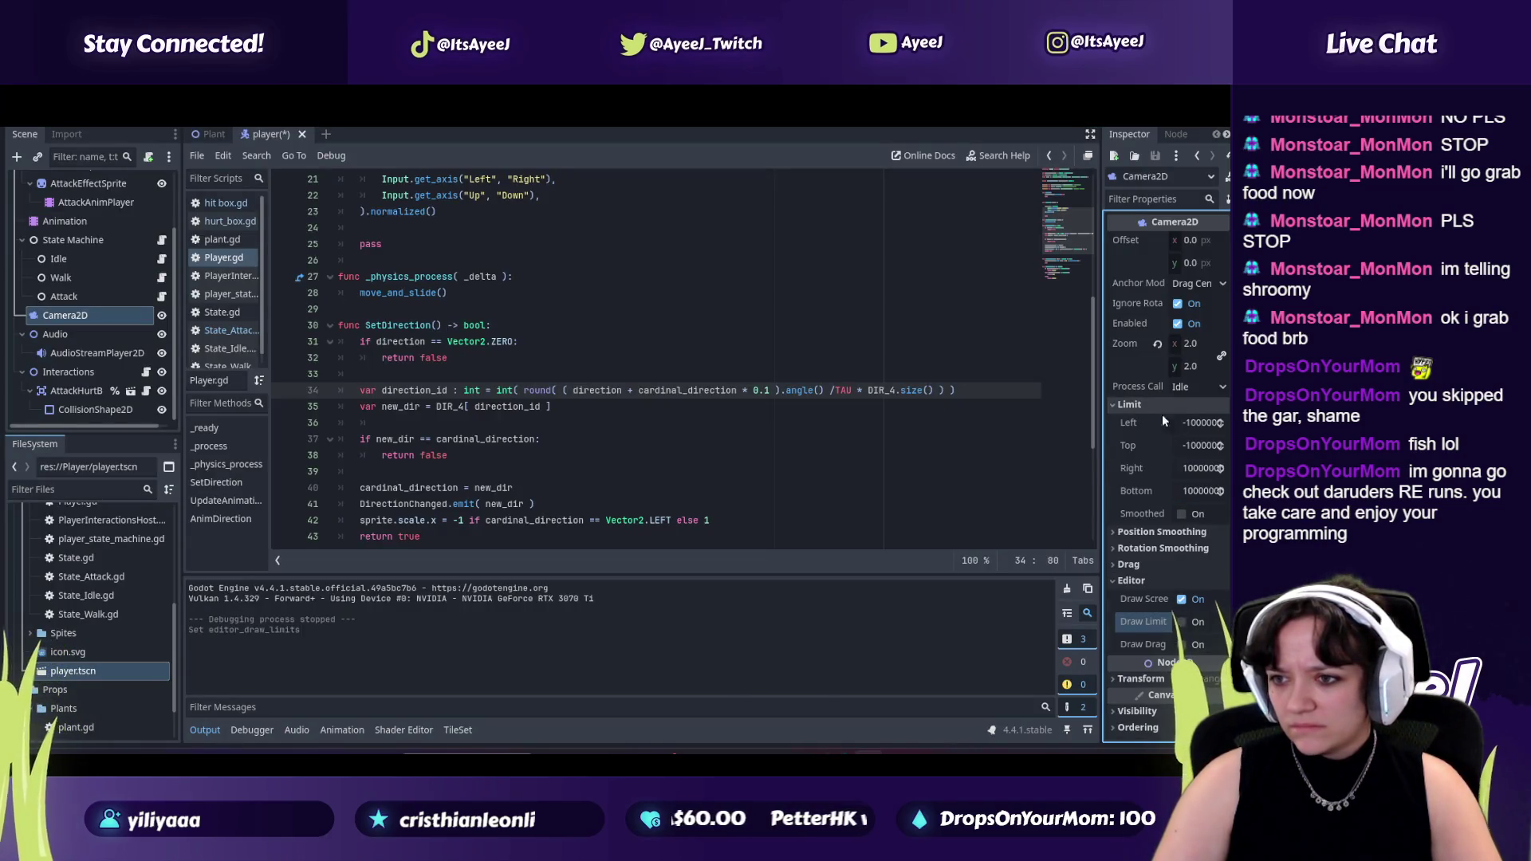
# Enter the camera's left limit from the tutorial, undock the script editor and show the player scene in 2D.
pyautogui.click(1187, 423)
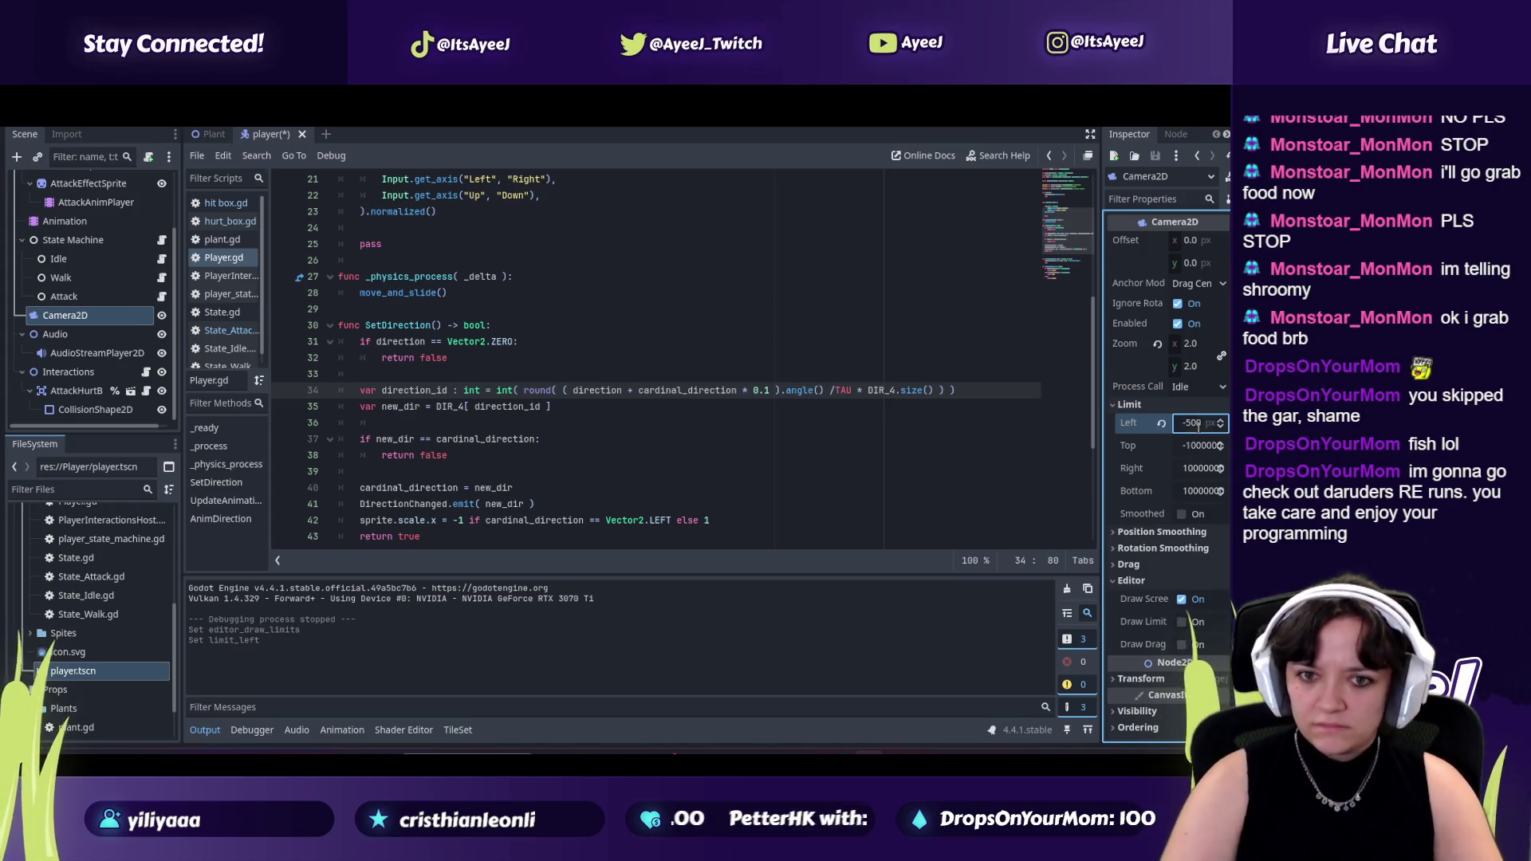
pyautogui.hotkey('alt', 'Tab')
pyautogui.hotkey('alt', 'Tab')
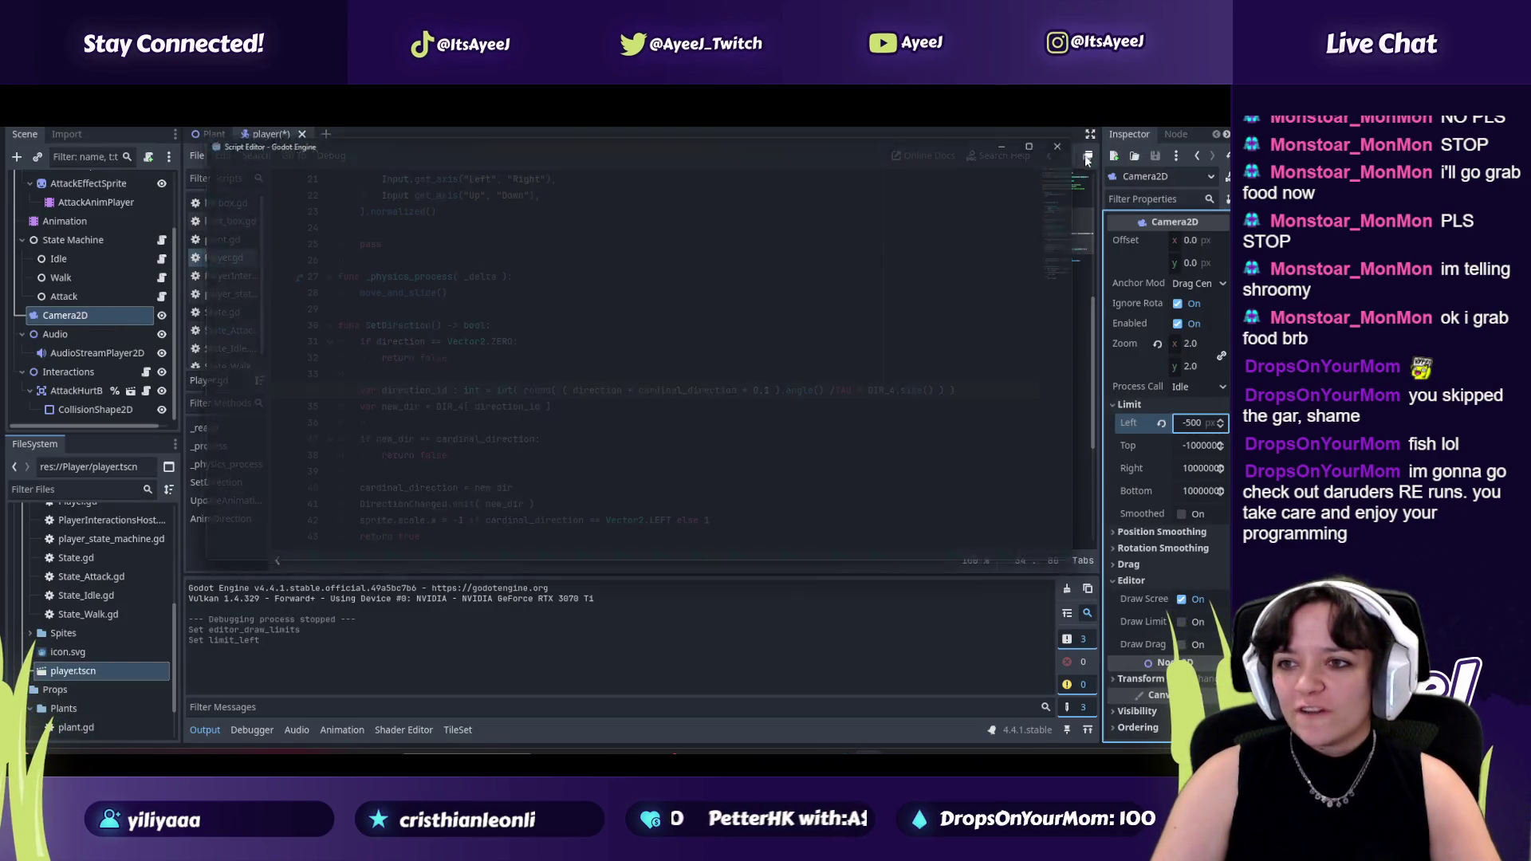
pyautogui.click(1083, 159)
pyautogui.press('F5')
pyautogui.scroll(-2, 652, 305)
pyautogui.scroll(-2, 681, 300)
pyautogui.scroll(-2, 684, 299)
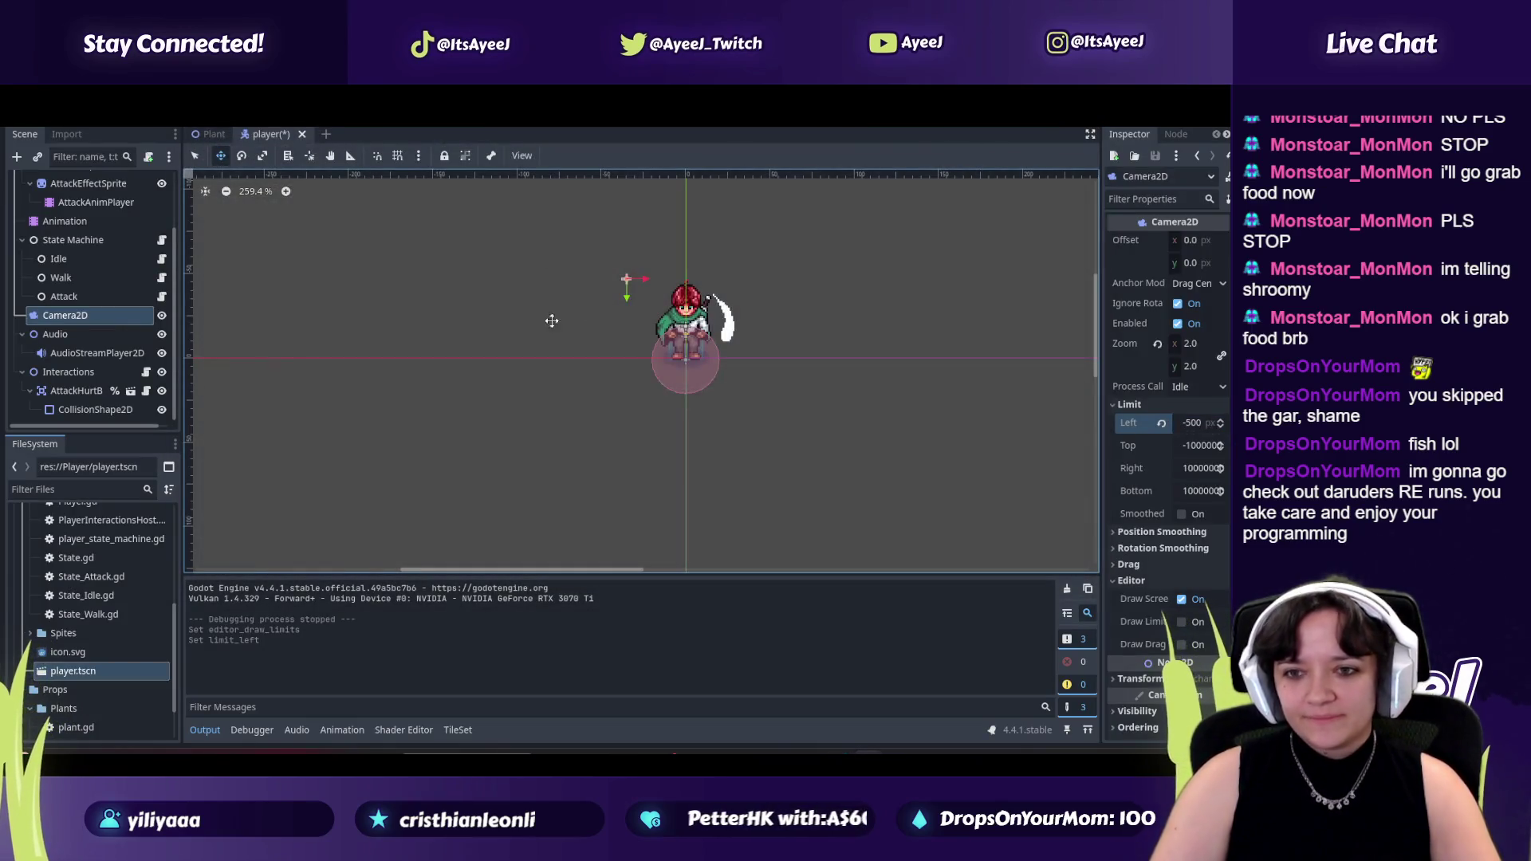
pyautogui.scroll(-3, 682, 297)
pyautogui.scroll(-3, 684, 297)
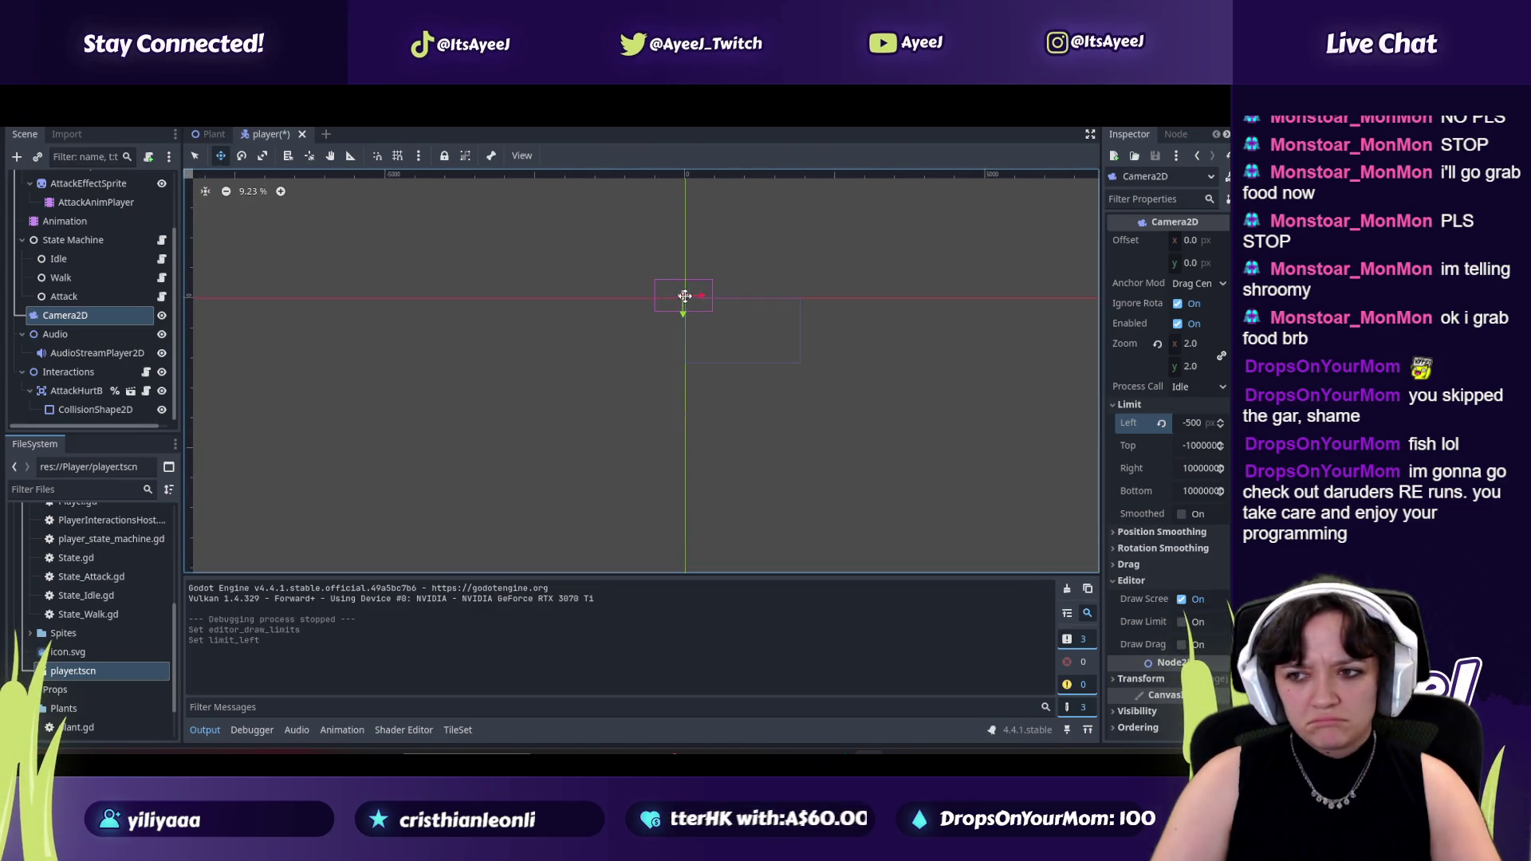
# Confirm the Camera2D left limit at -500 px, checking the value against the tutorial.
pyautogui.click(1192, 451)
pyautogui.click(1194, 425)
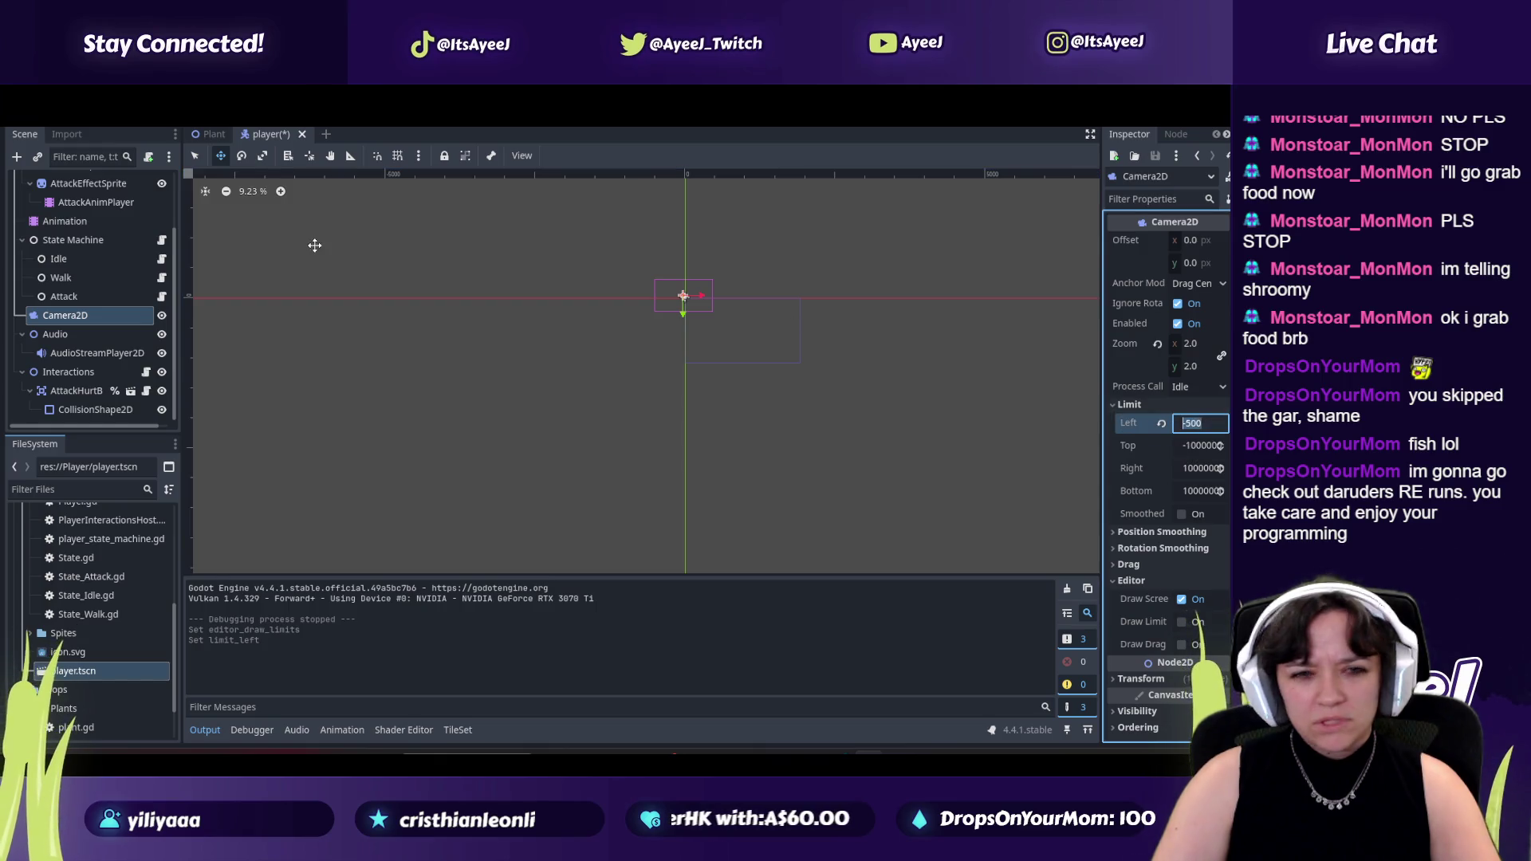
pyautogui.click(100, 319)
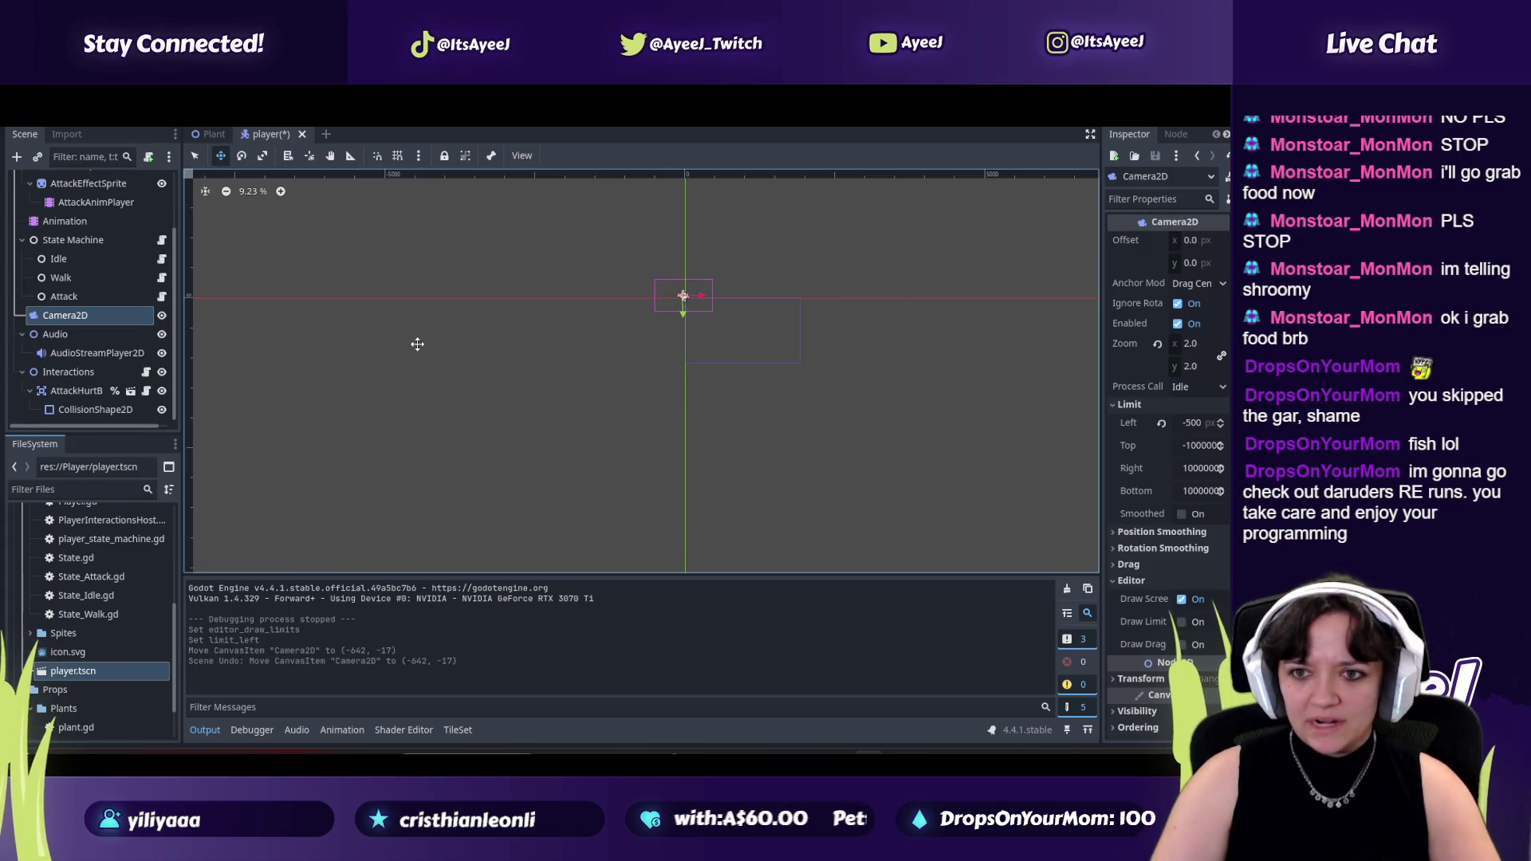
pyautogui.scroll(-2, 379, 275)
pyautogui.scroll(-2, 380, 275)
pyautogui.scroll(3, 374, 274)
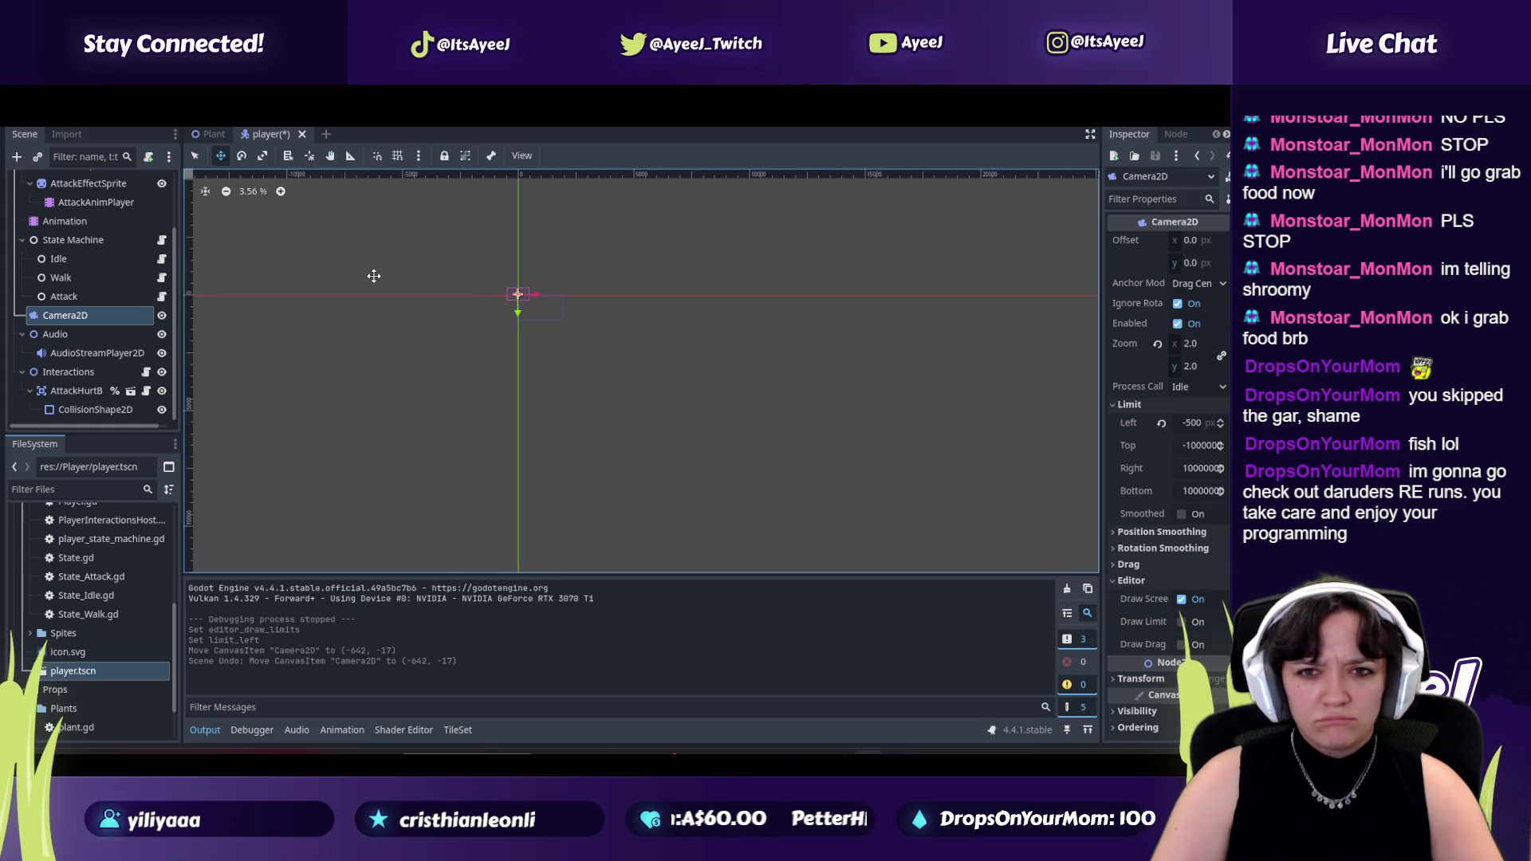
pyautogui.scroll(1, 452, 287)
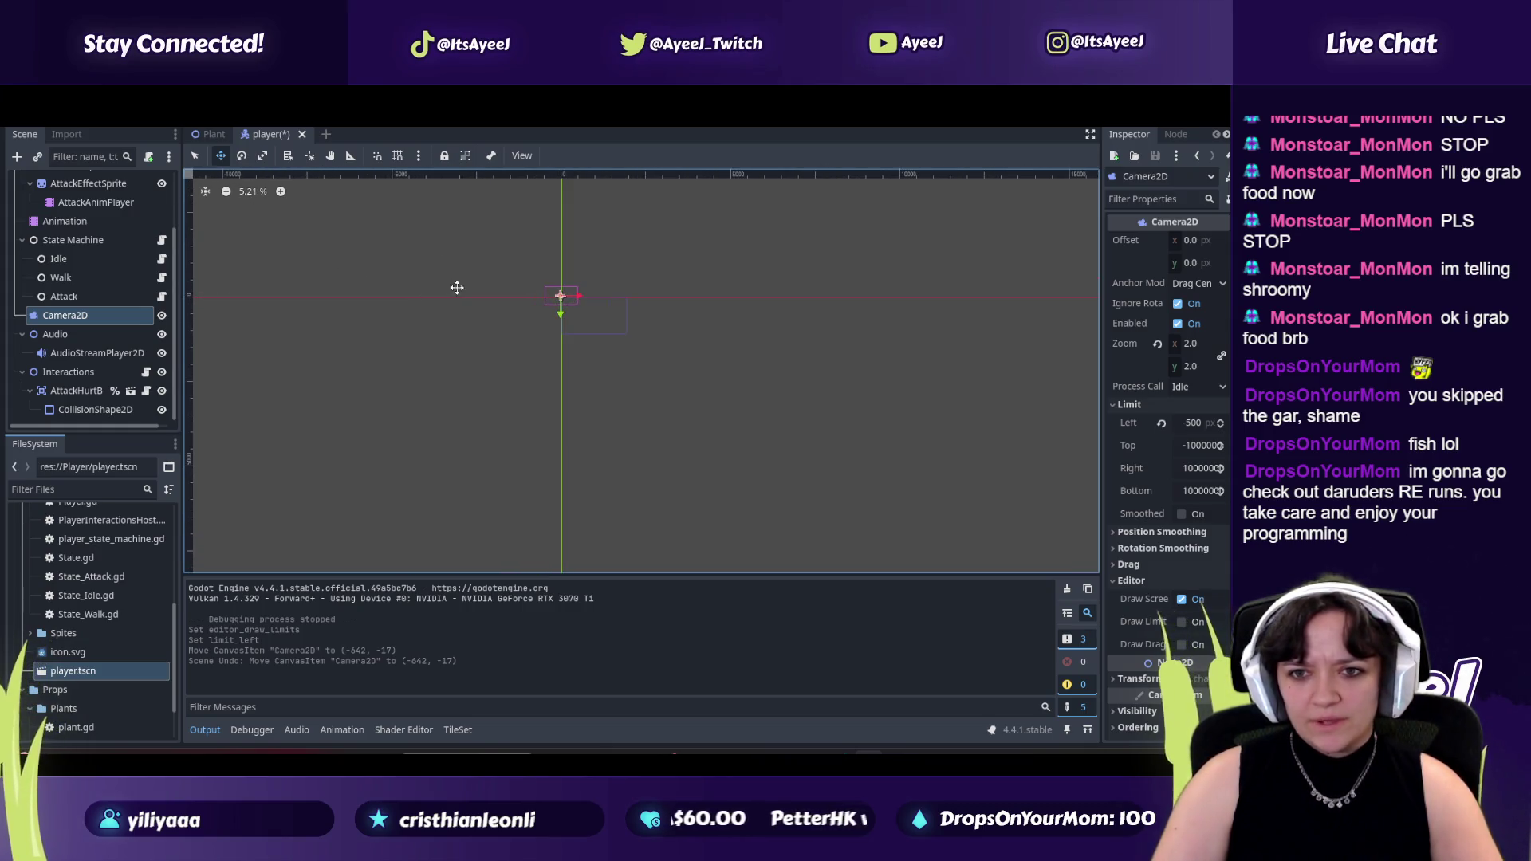
pyautogui.scroll(1, 476, 277)
pyautogui.scroll(1, 567, 312)
pyautogui.scroll(1, 670, 349)
pyautogui.scroll(1, 669, 351)
pyautogui.scroll(1, 669, 351)
pyautogui.scroll(1, 668, 347)
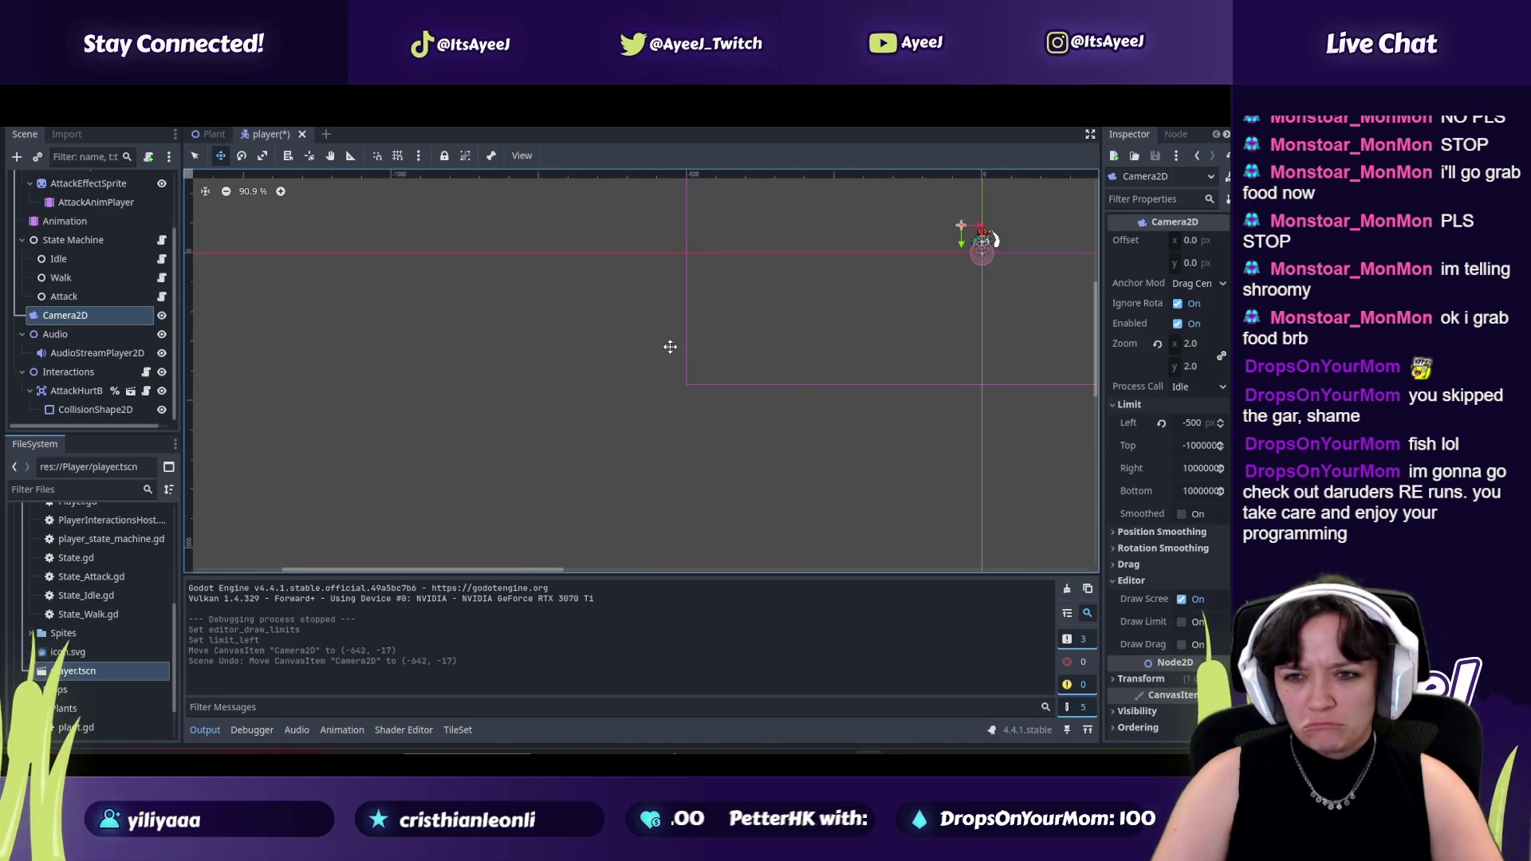
pyautogui.scroll(-1, 667, 346)
pyautogui.scroll(-1, 654, 334)
pyautogui.hotkey('alt', 'Tab')
pyautogui.click(621, 412)
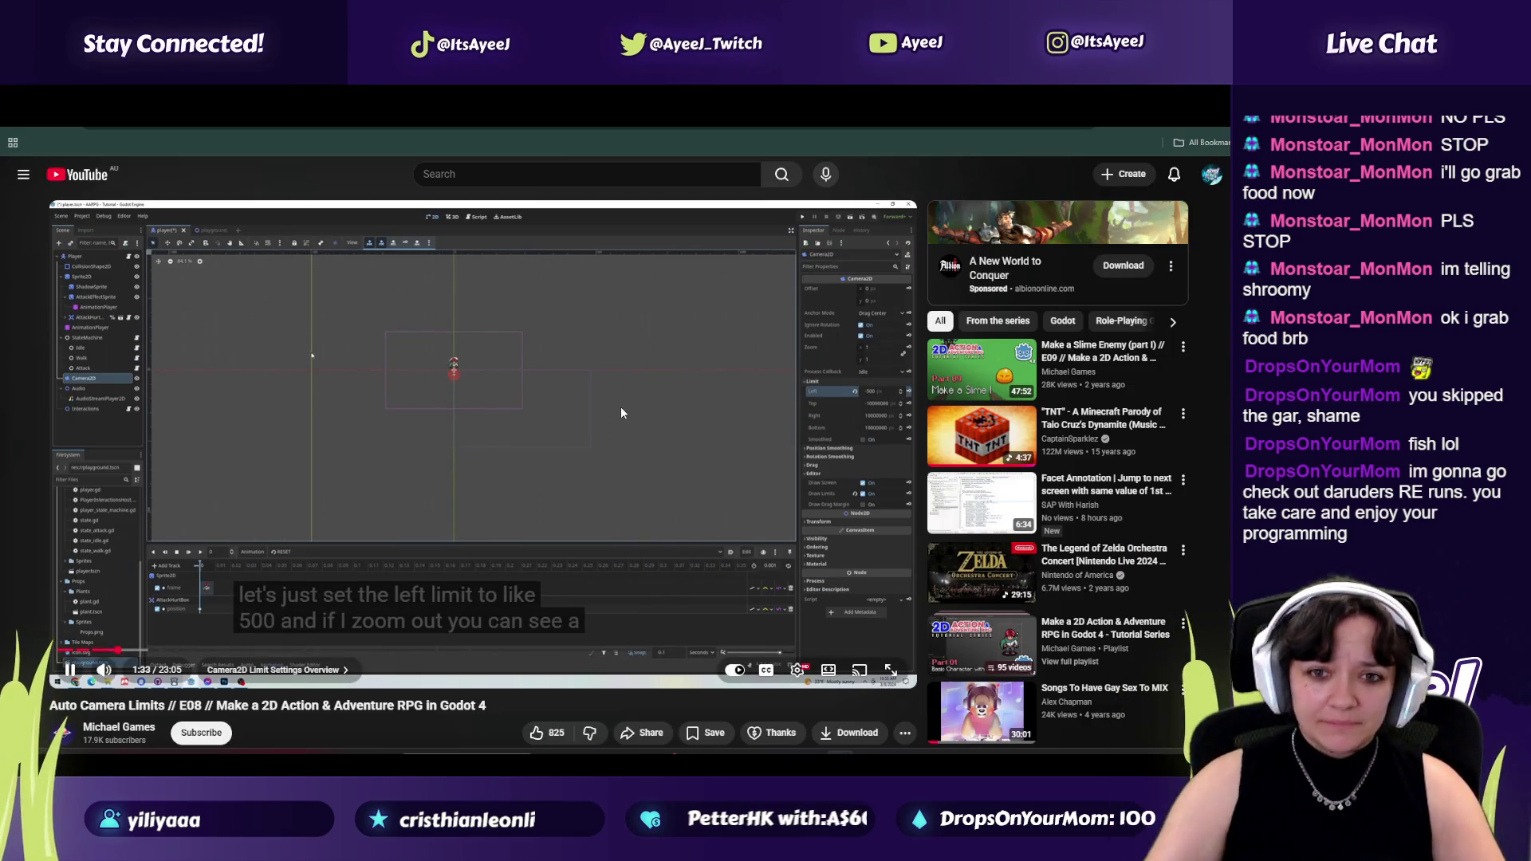
pyautogui.click(633, 414)
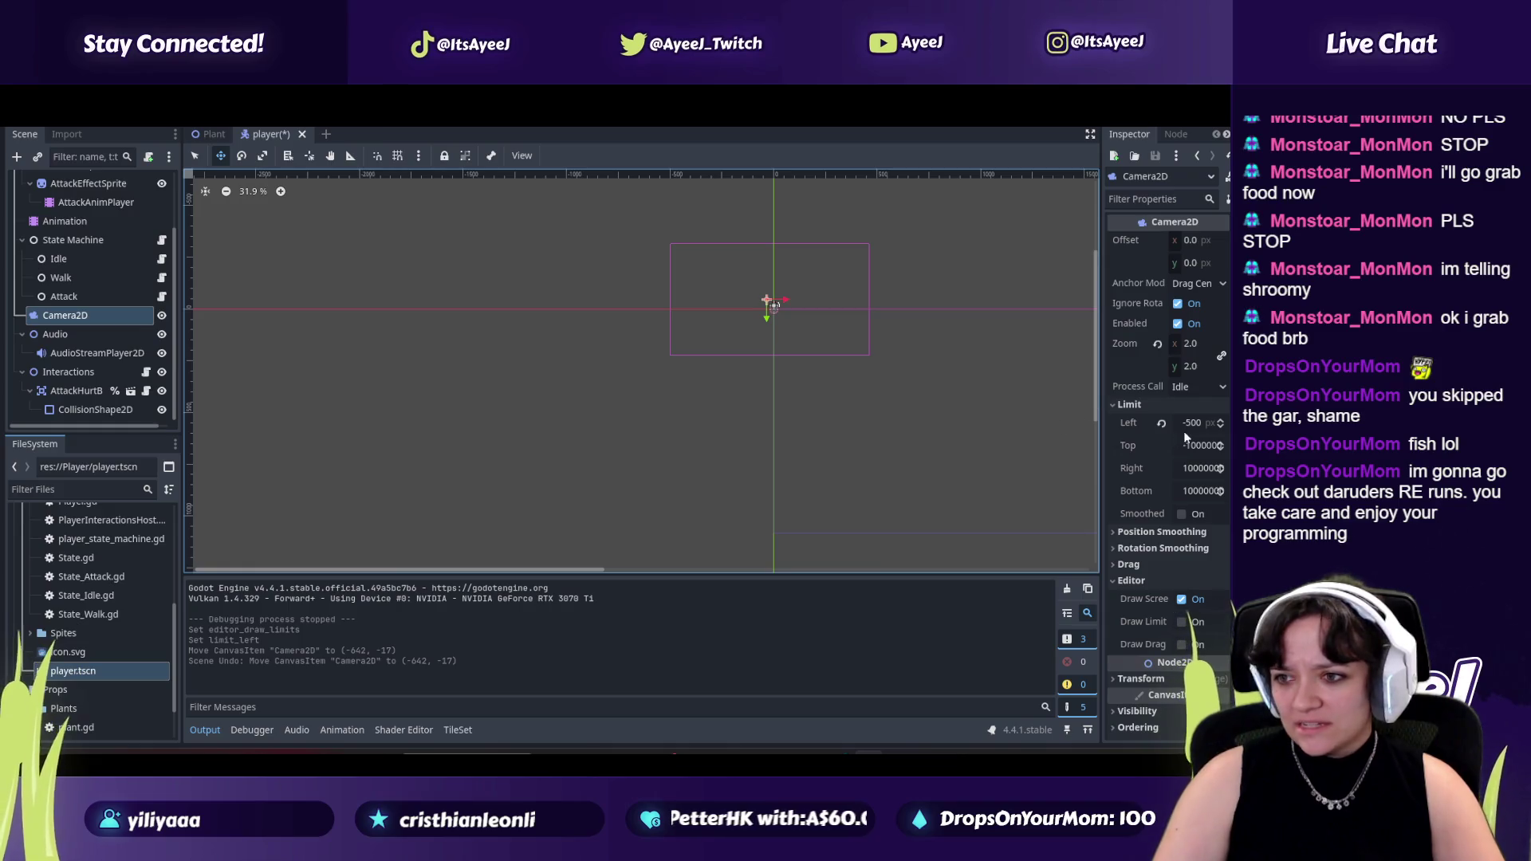
pyautogui.click(1208, 424)
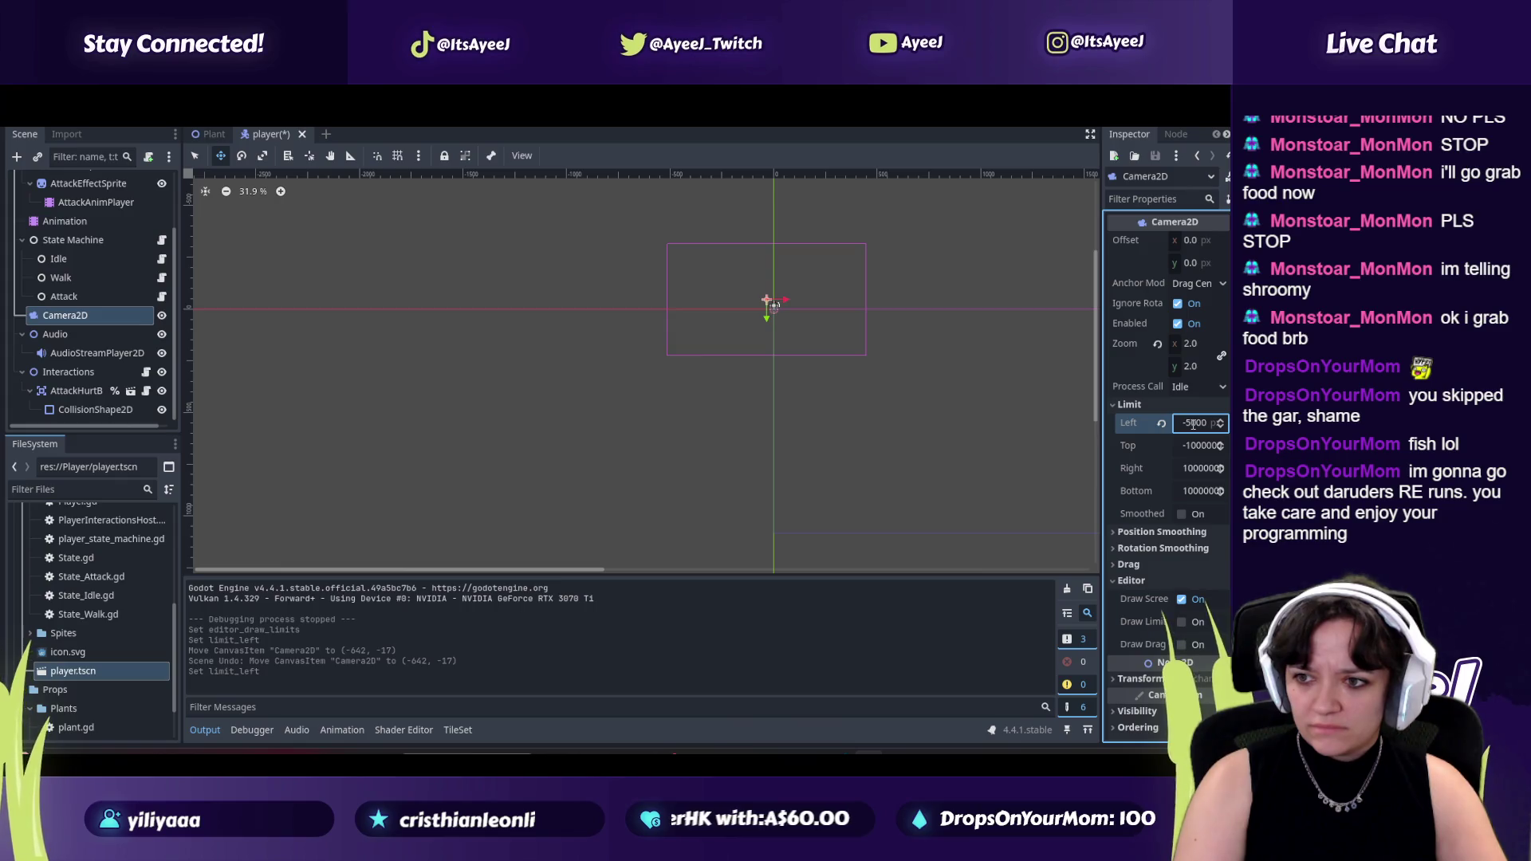
pyautogui.press('Return')
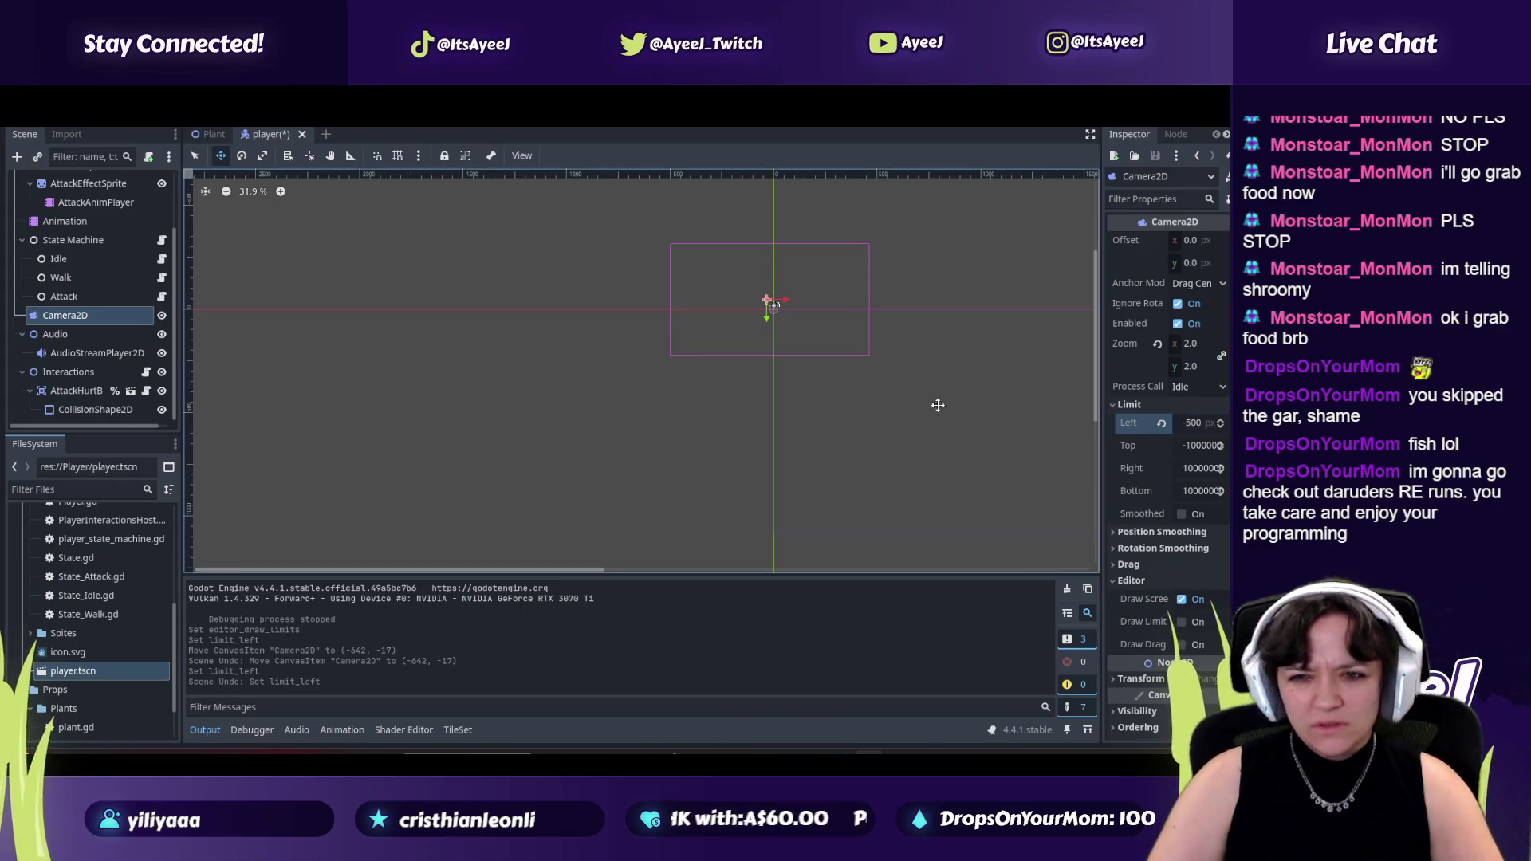
pyautogui.scroll(2, 729, 356)
pyautogui.scroll(3, 723, 354)
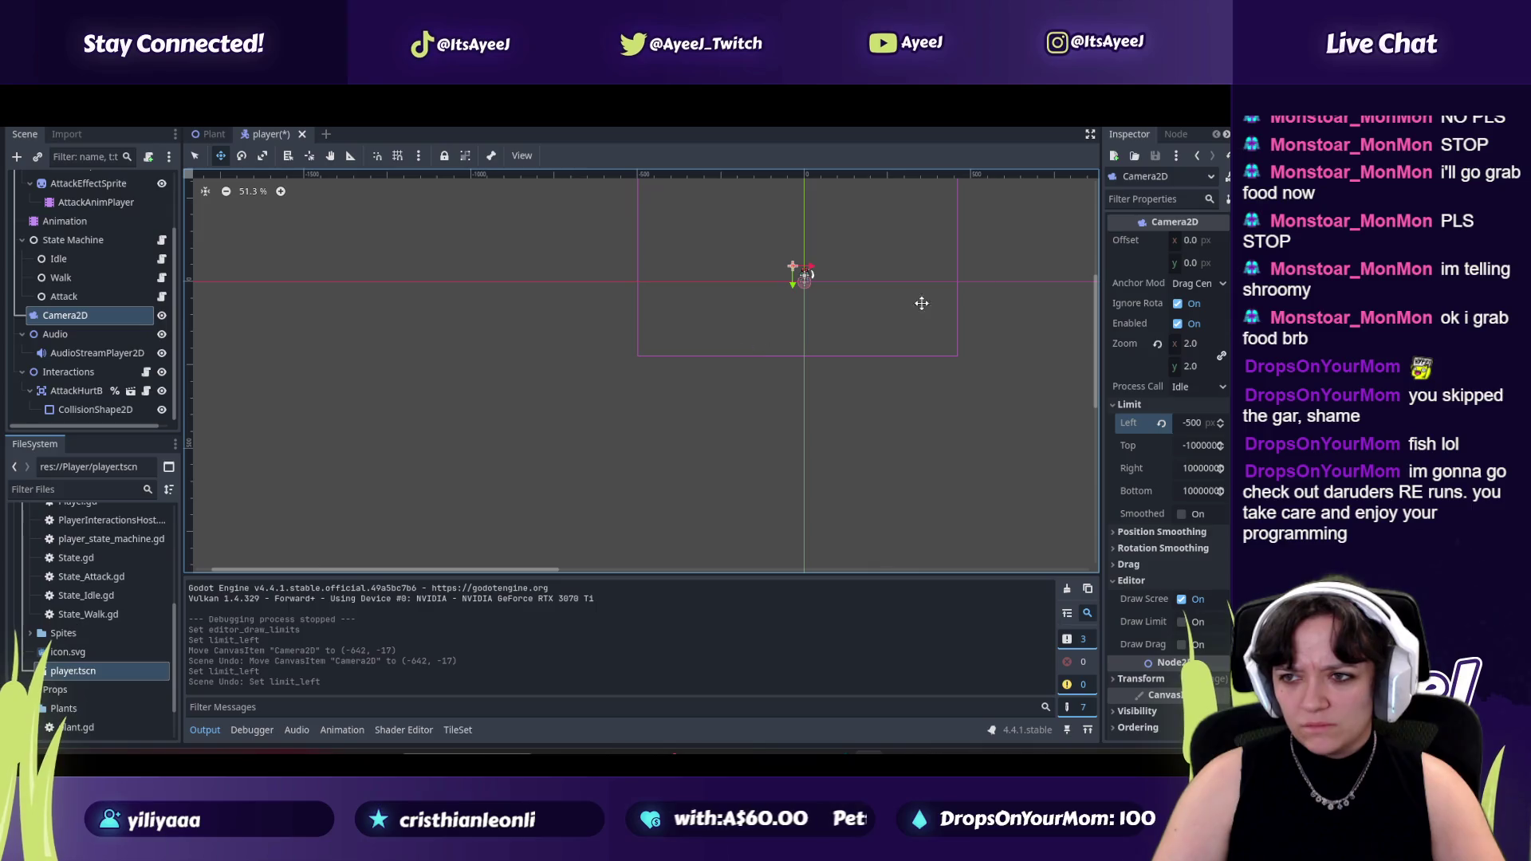
# Reselect the Camera2D after clearing the canvas selection and start editing its top limit.
pyautogui.click(198, 161)
pyautogui.moveTo(562, 230); pyautogui.dragTo(509, 326)
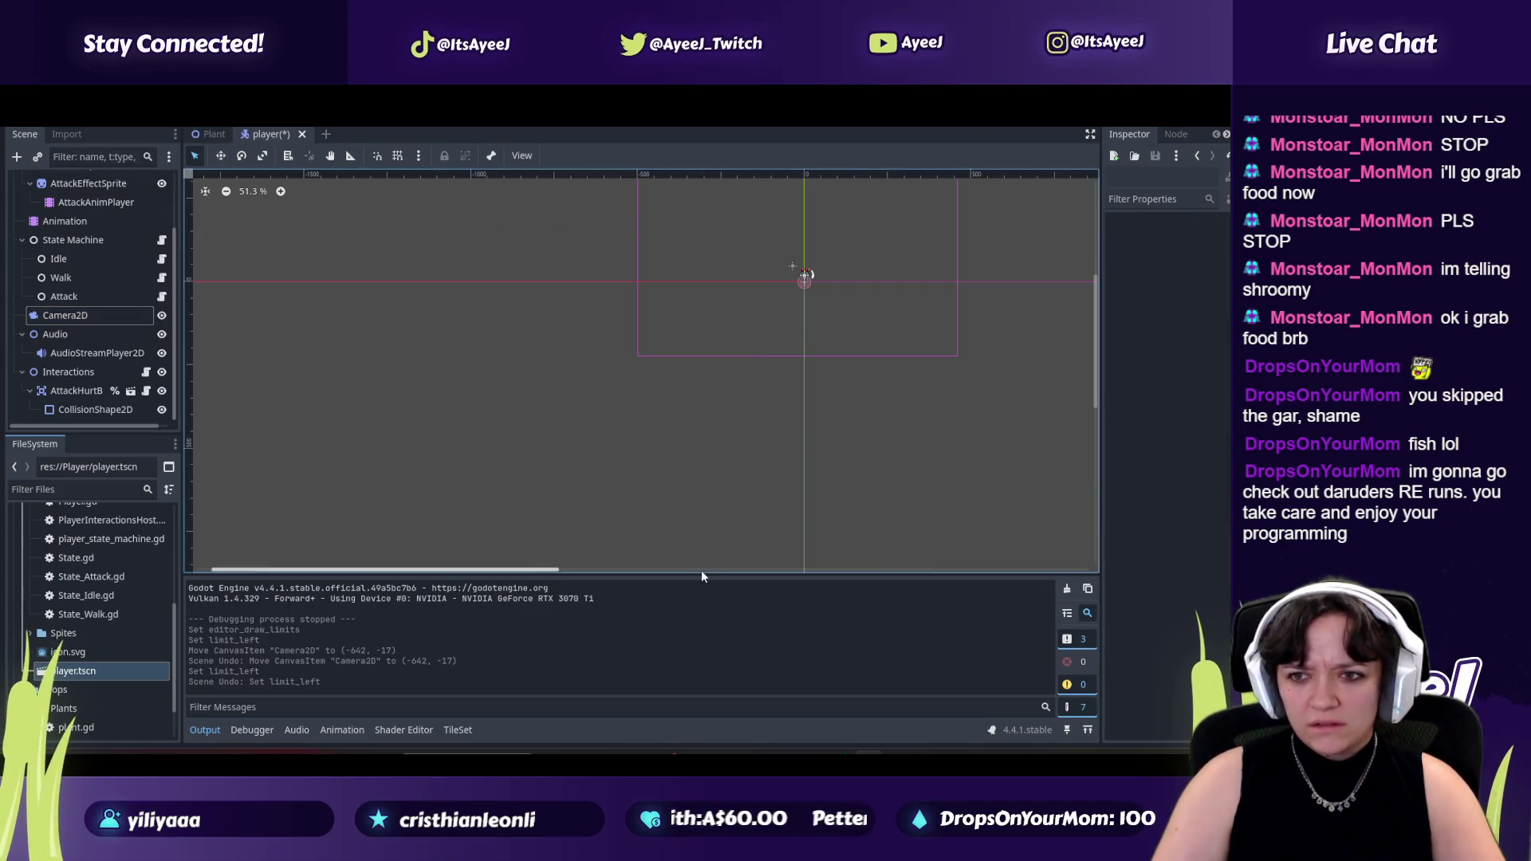
pyautogui.click(54, 315)
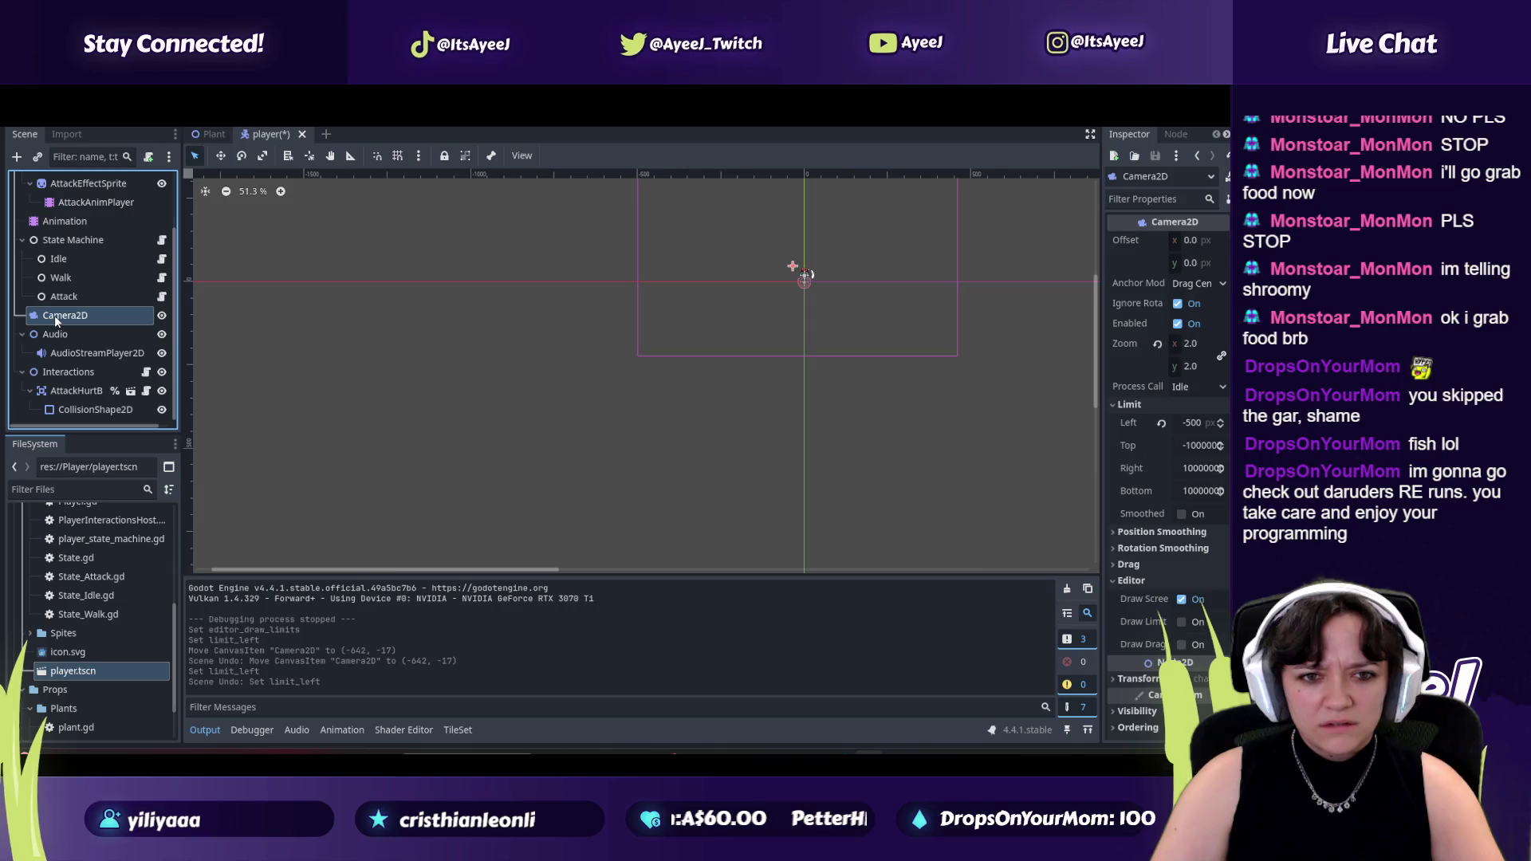
pyautogui.hotkey('alt', 'Tab')
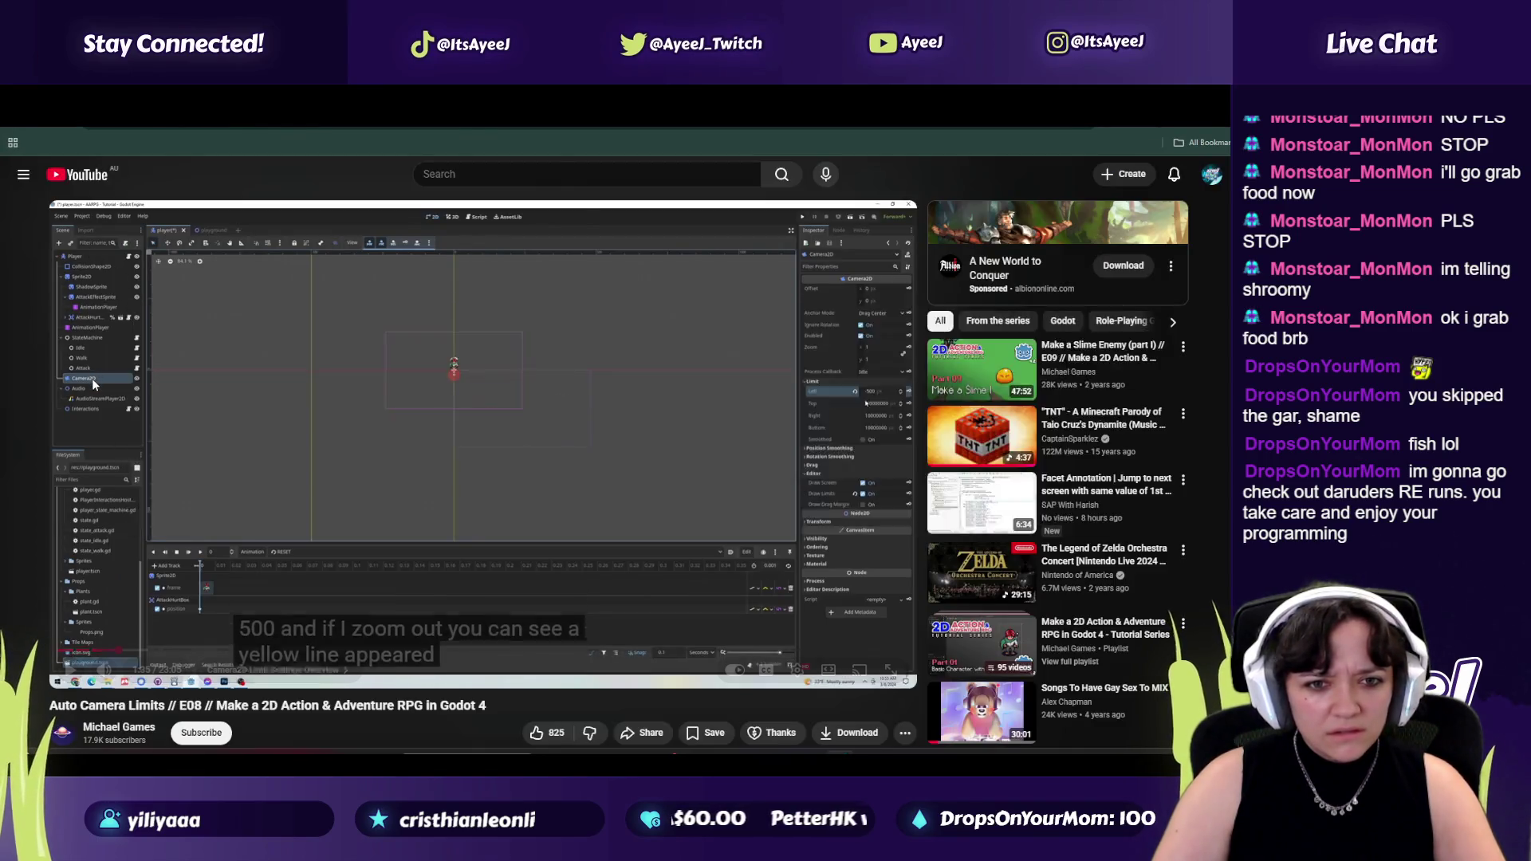
pyautogui.hotkey('alt', 'Tab')
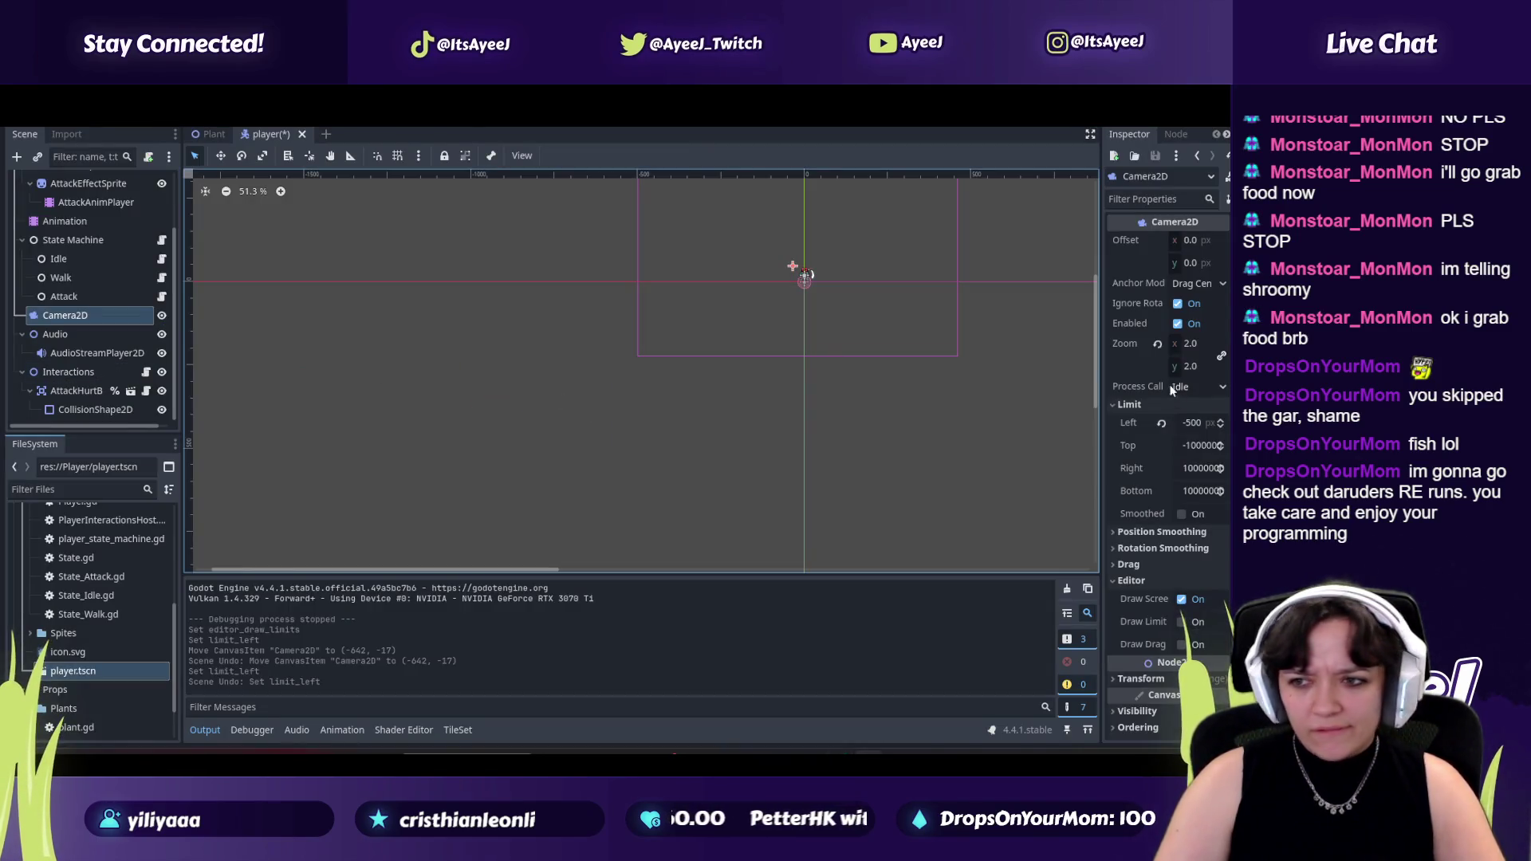
pyautogui.click(1194, 443)
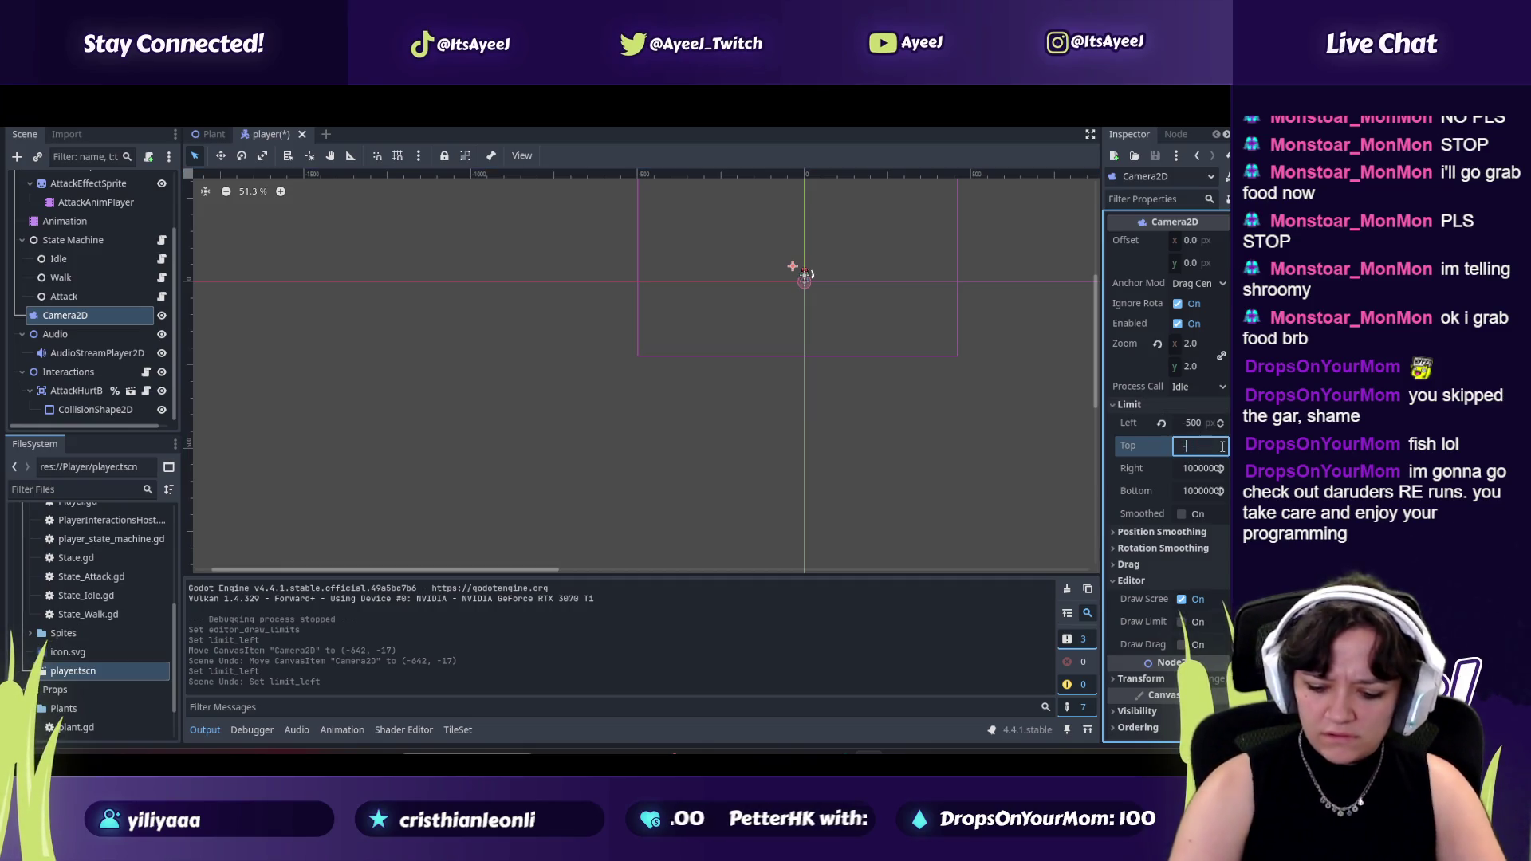
pyautogui.write('500')
# Confirm the top limit of -500, compare with the tutorial and reselect the Camera2D.
pyautogui.press('Return')
pyautogui.hotkey('alt', 'Tab')
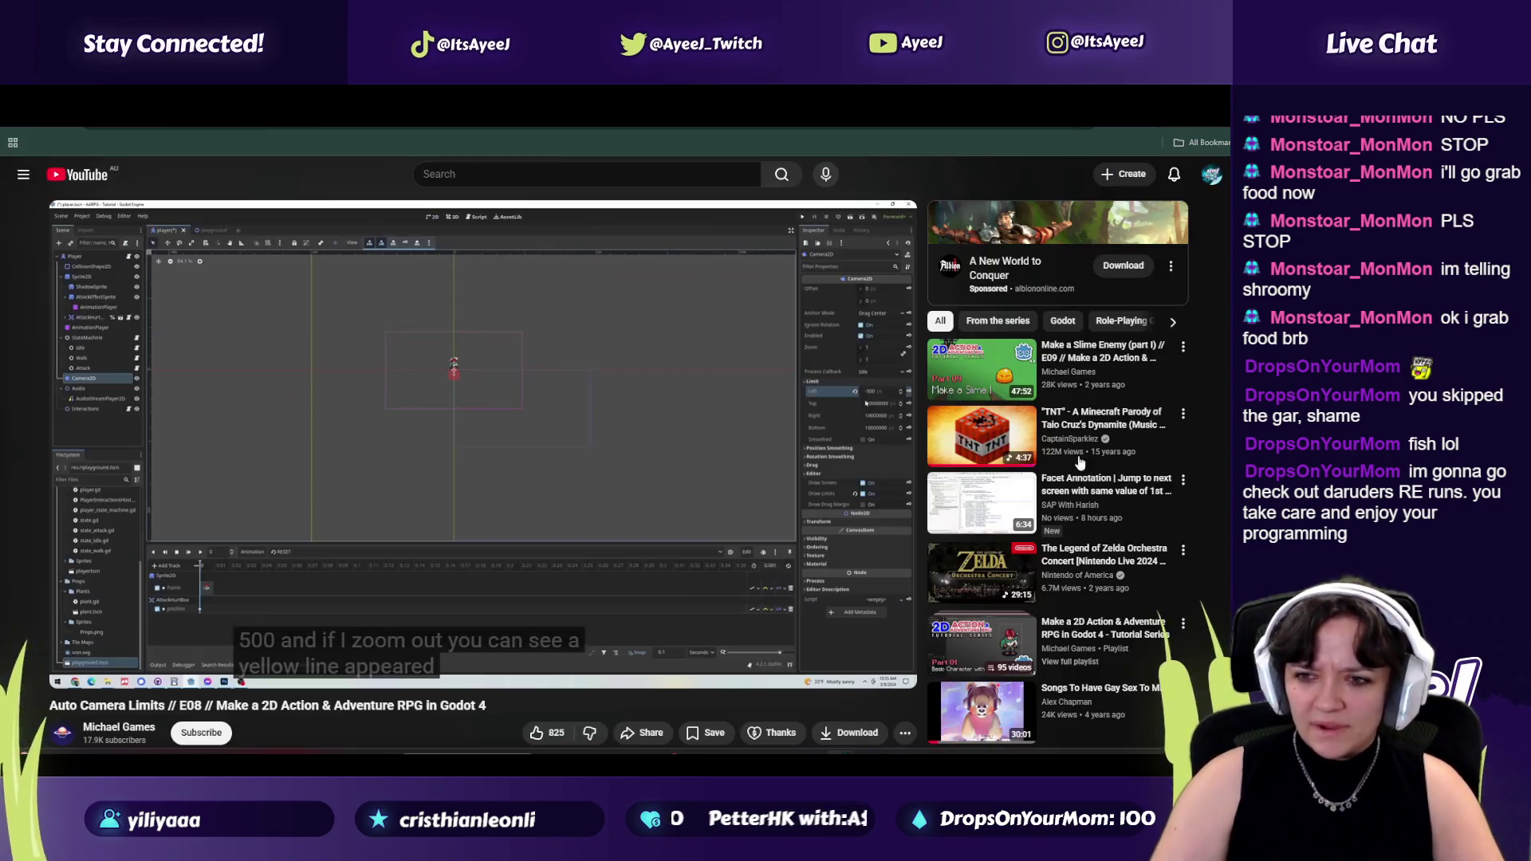
pyautogui.hotkey('alt', 'Tab')
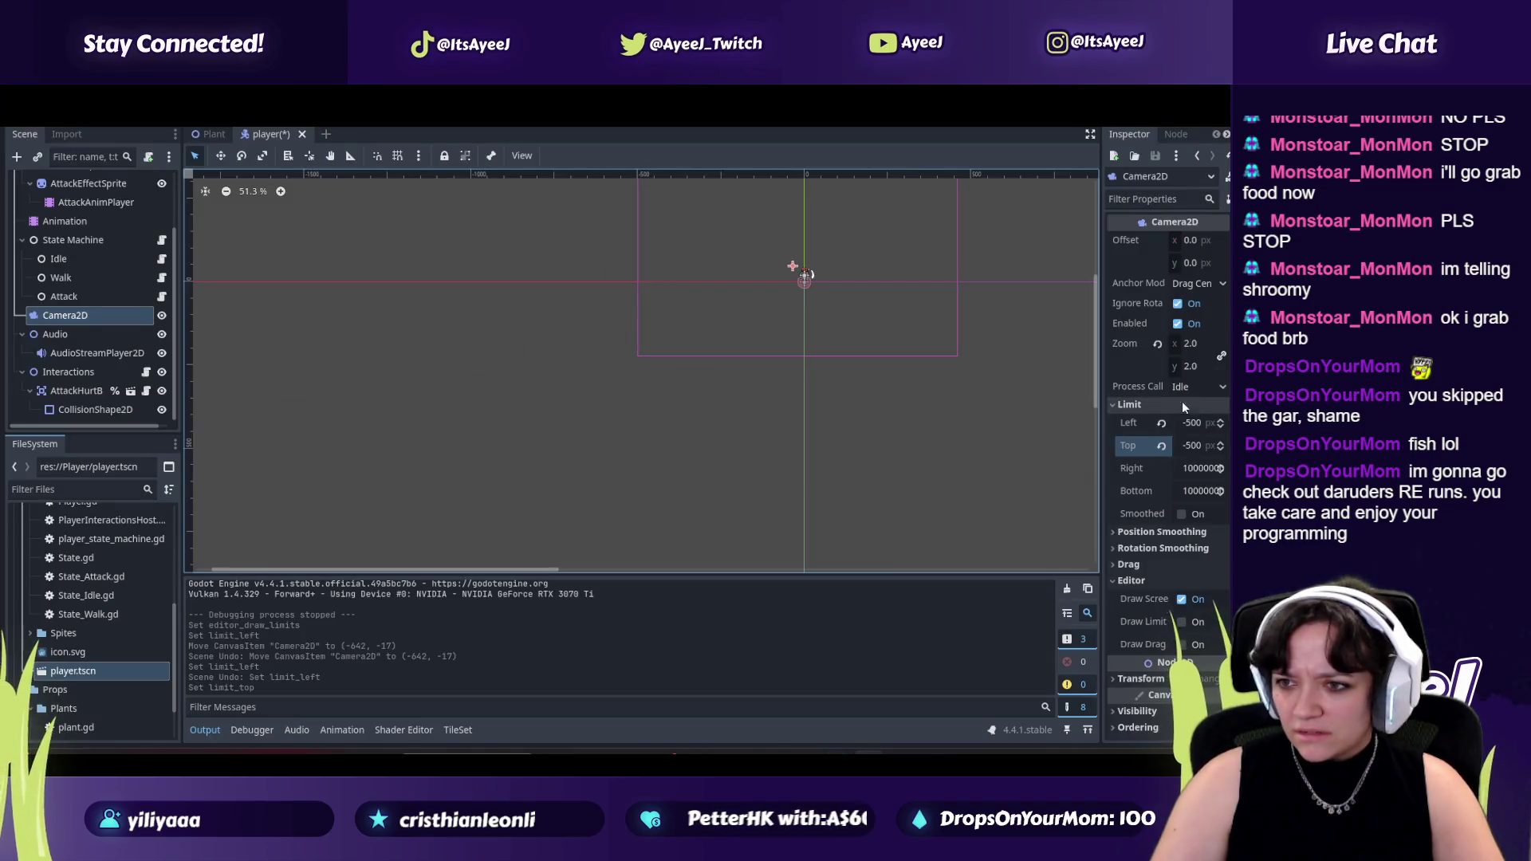
pyautogui.click(1092, 354)
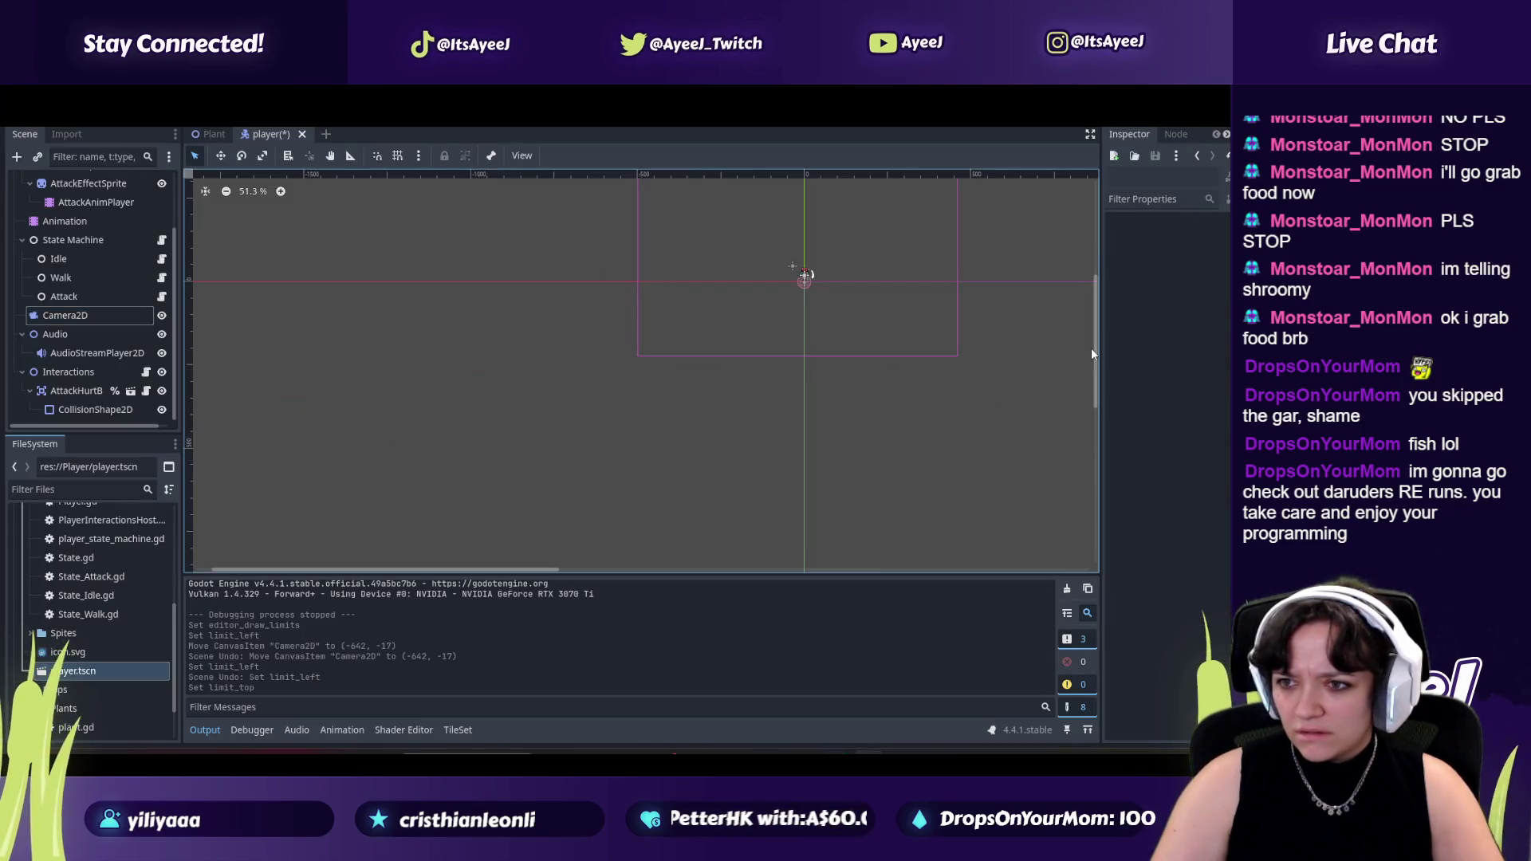
pyautogui.moveTo(1091, 272)
pyautogui.mouseDown()
pyautogui.moveTo(1097, 188)
pyautogui.moveTo(1097, 298)
pyautogui.mouseUp()
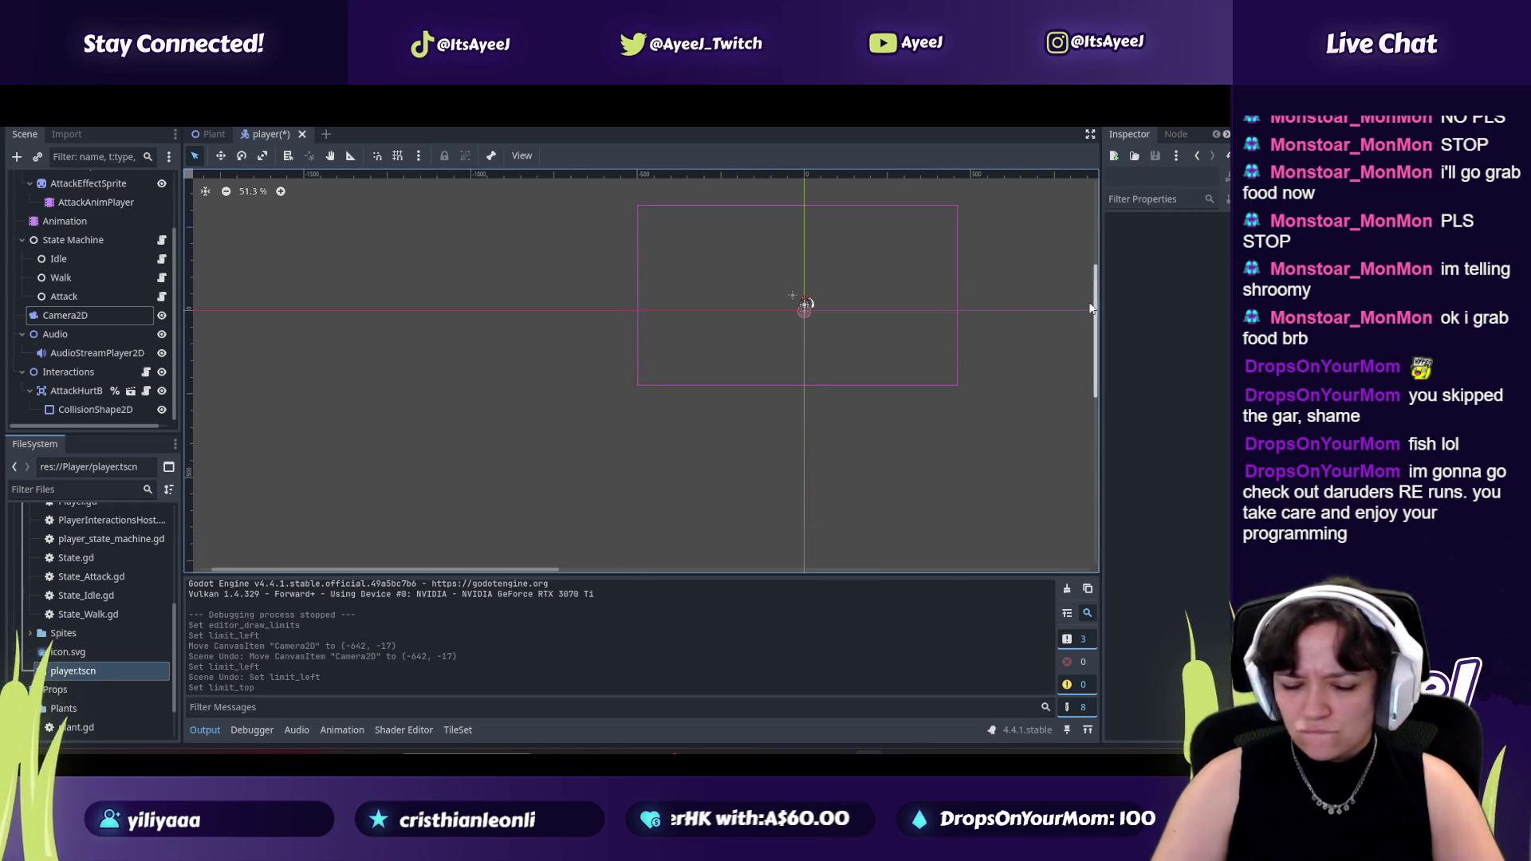
pyautogui.hotkey('alt', 'Tab')
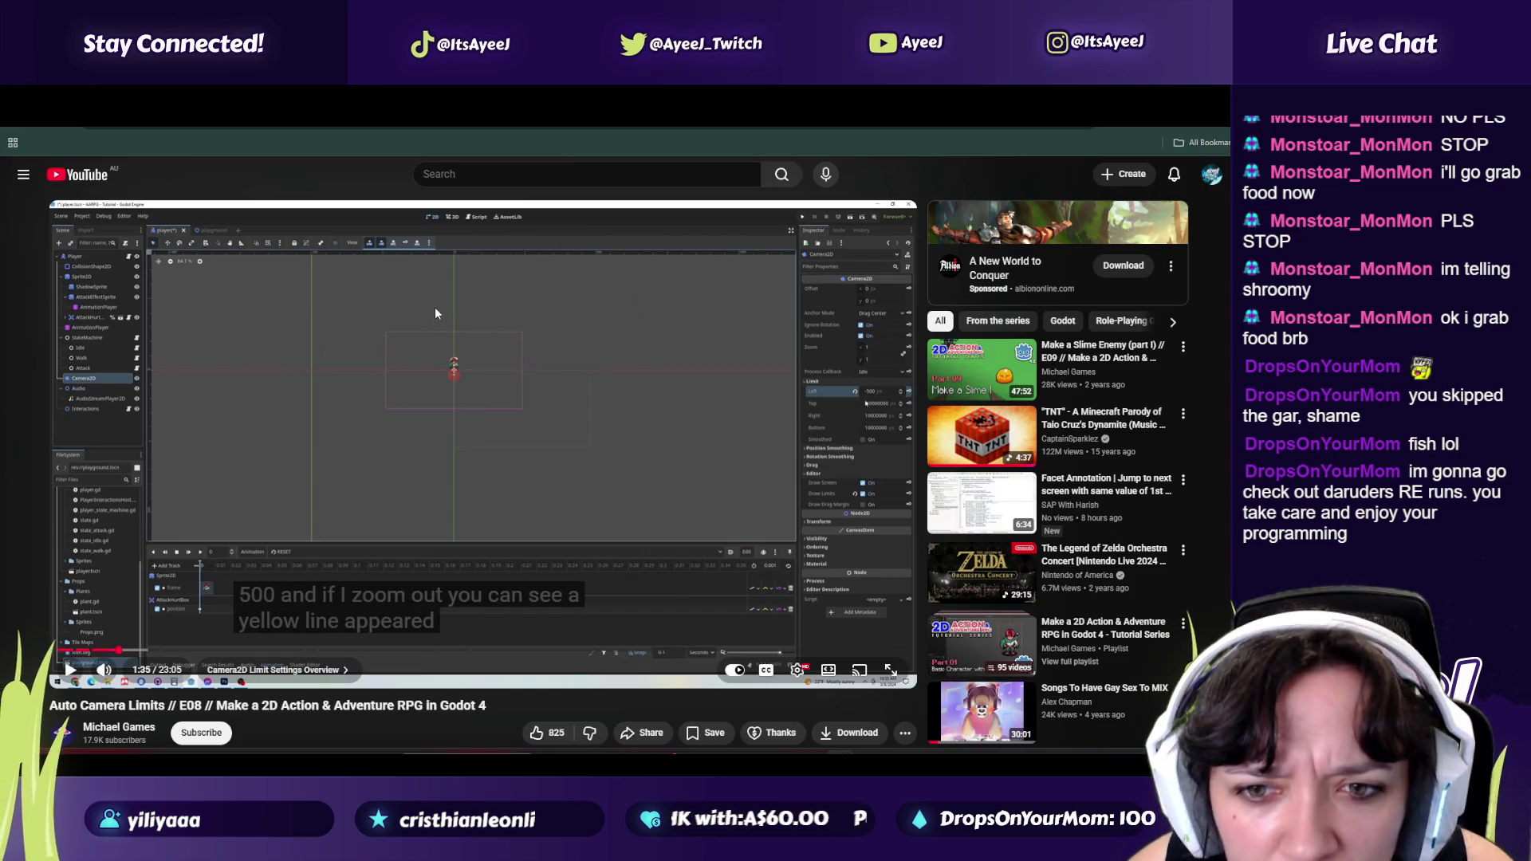
pyautogui.hotkey('alt', 'Tab')
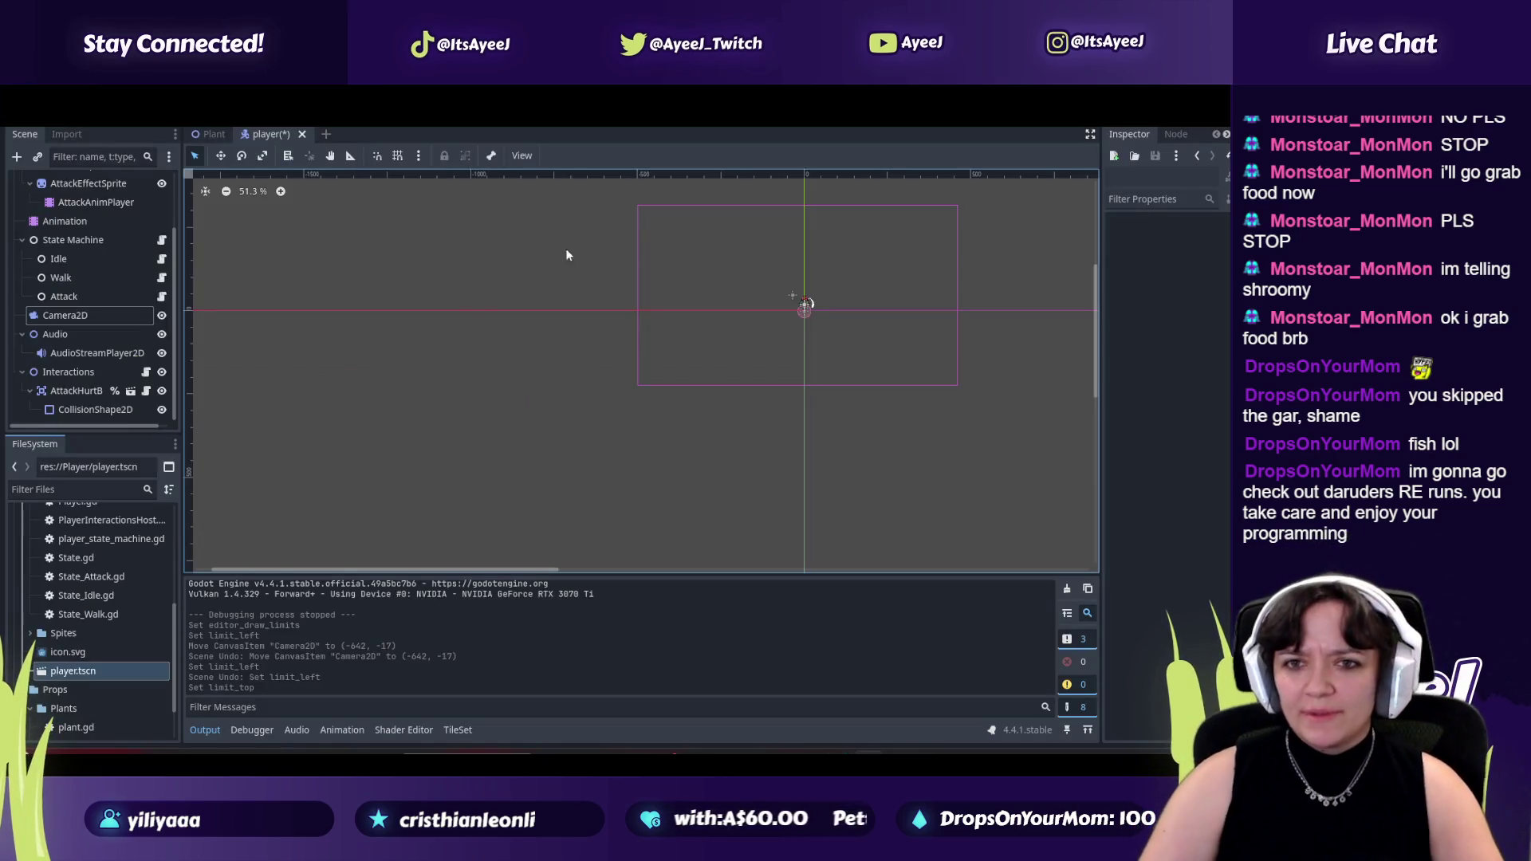
pyautogui.click(63, 316)
# Set the camera's left limit to -1500 and its top limit to -1000.
pyautogui.click(1198, 423)
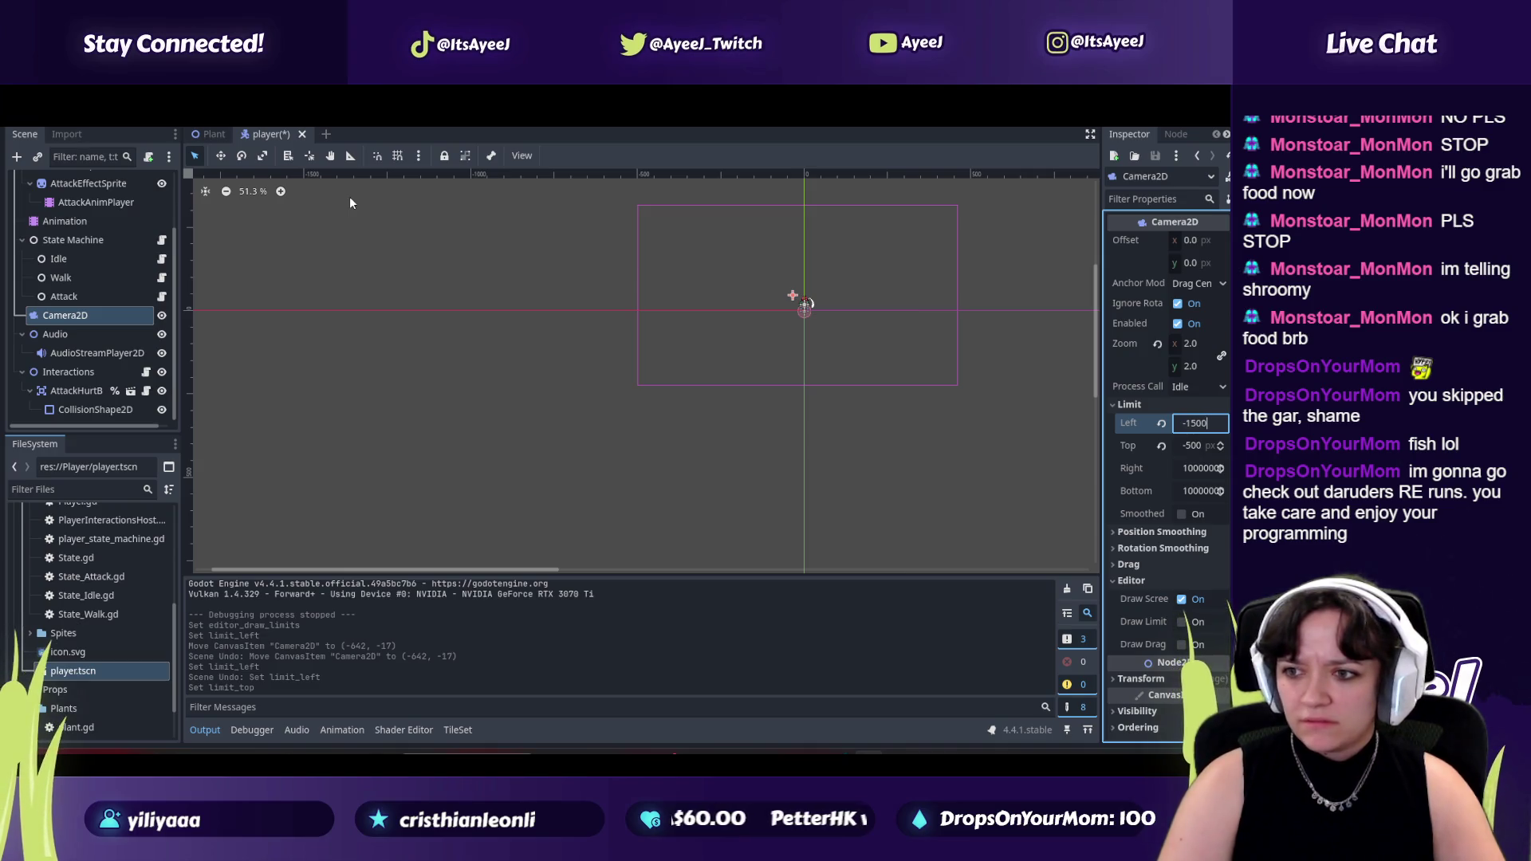
pyautogui.press('Return')
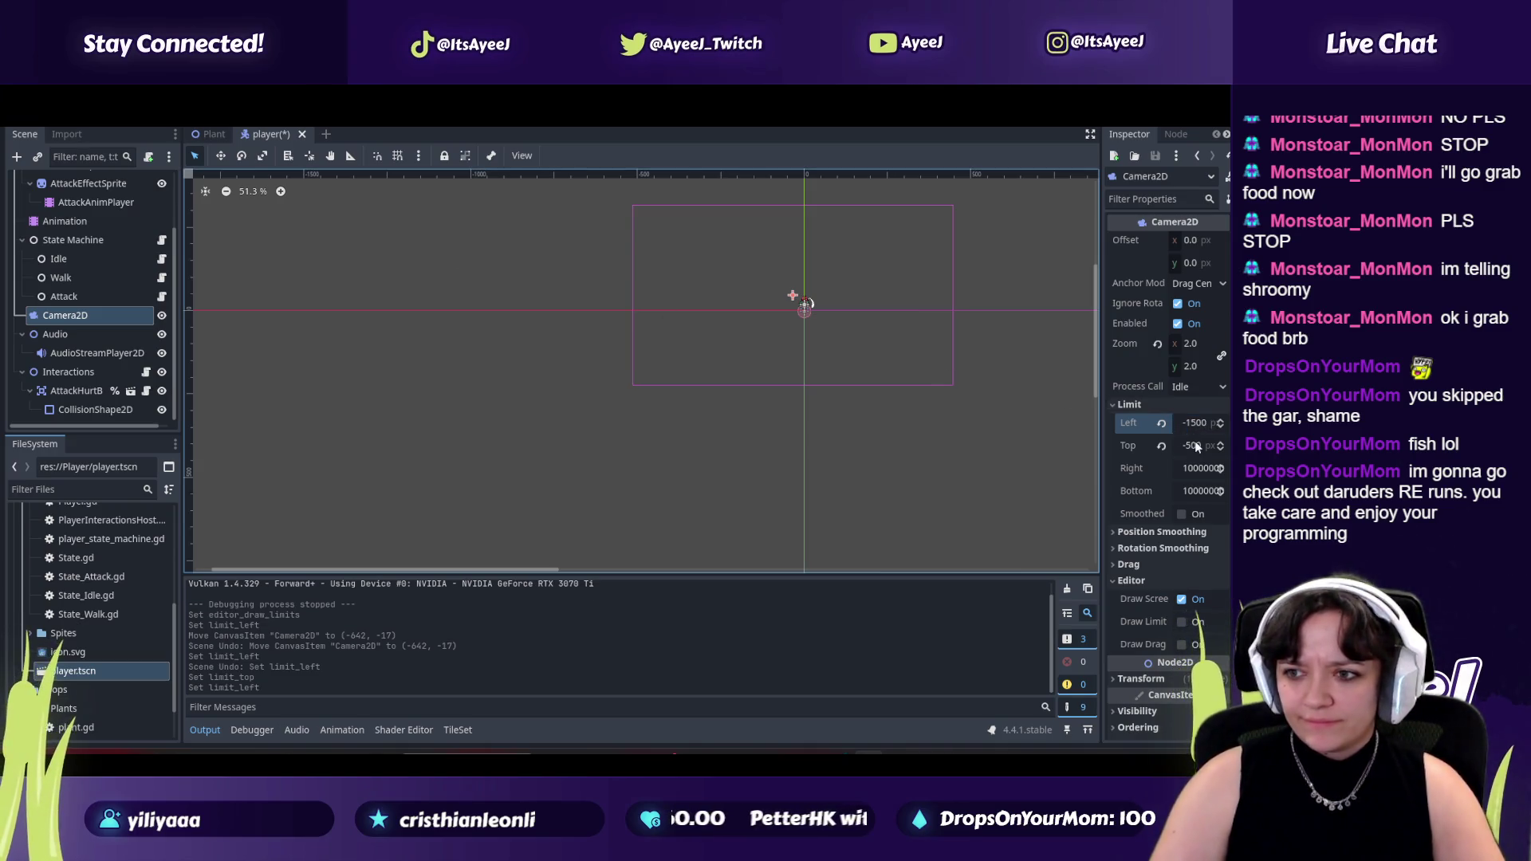
pyautogui.click(1196, 446)
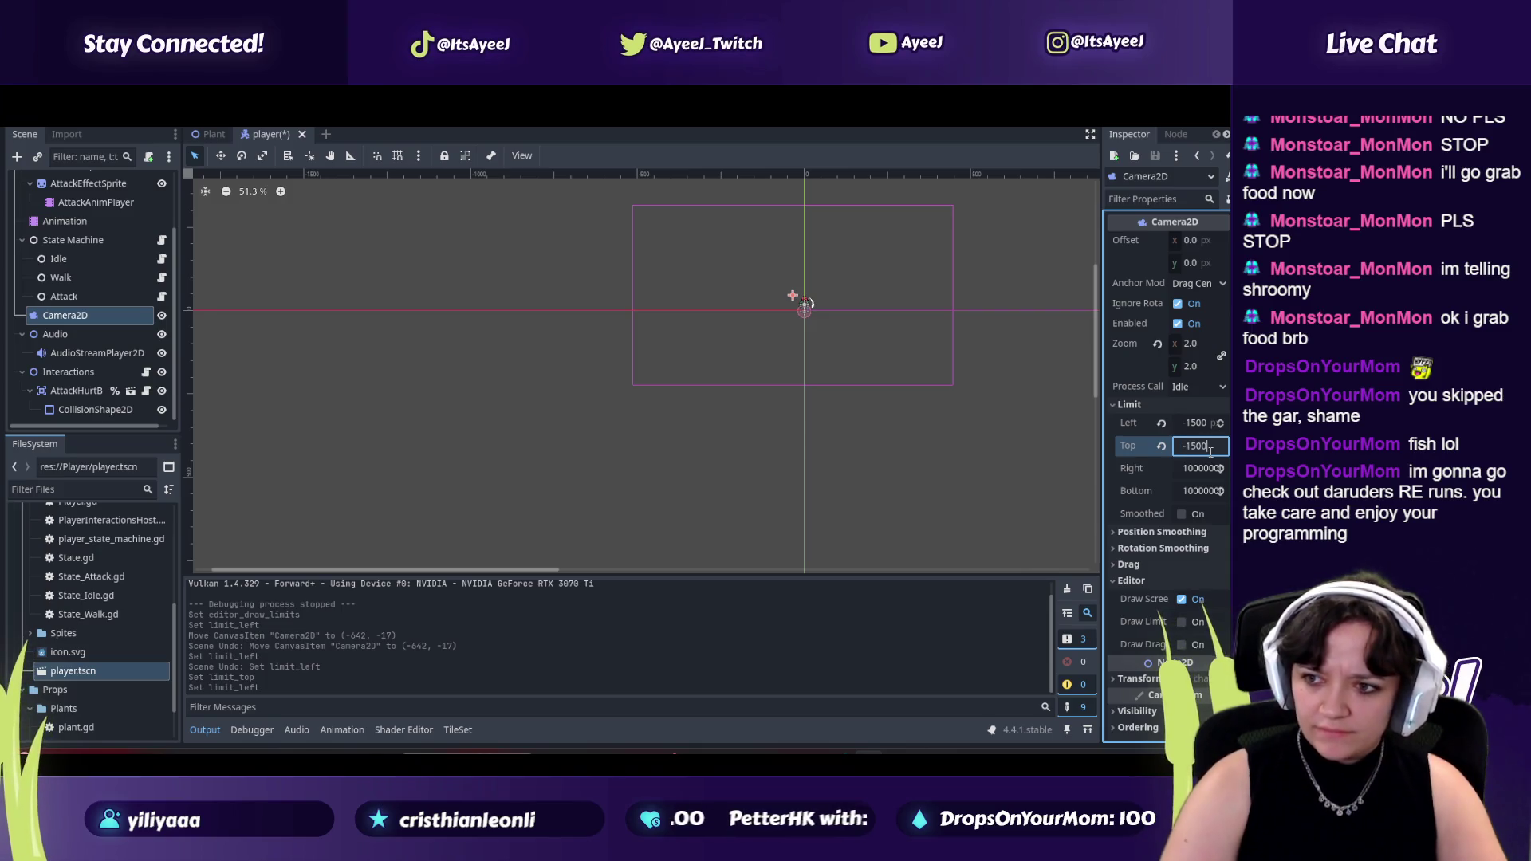
pyautogui.write('-1500')
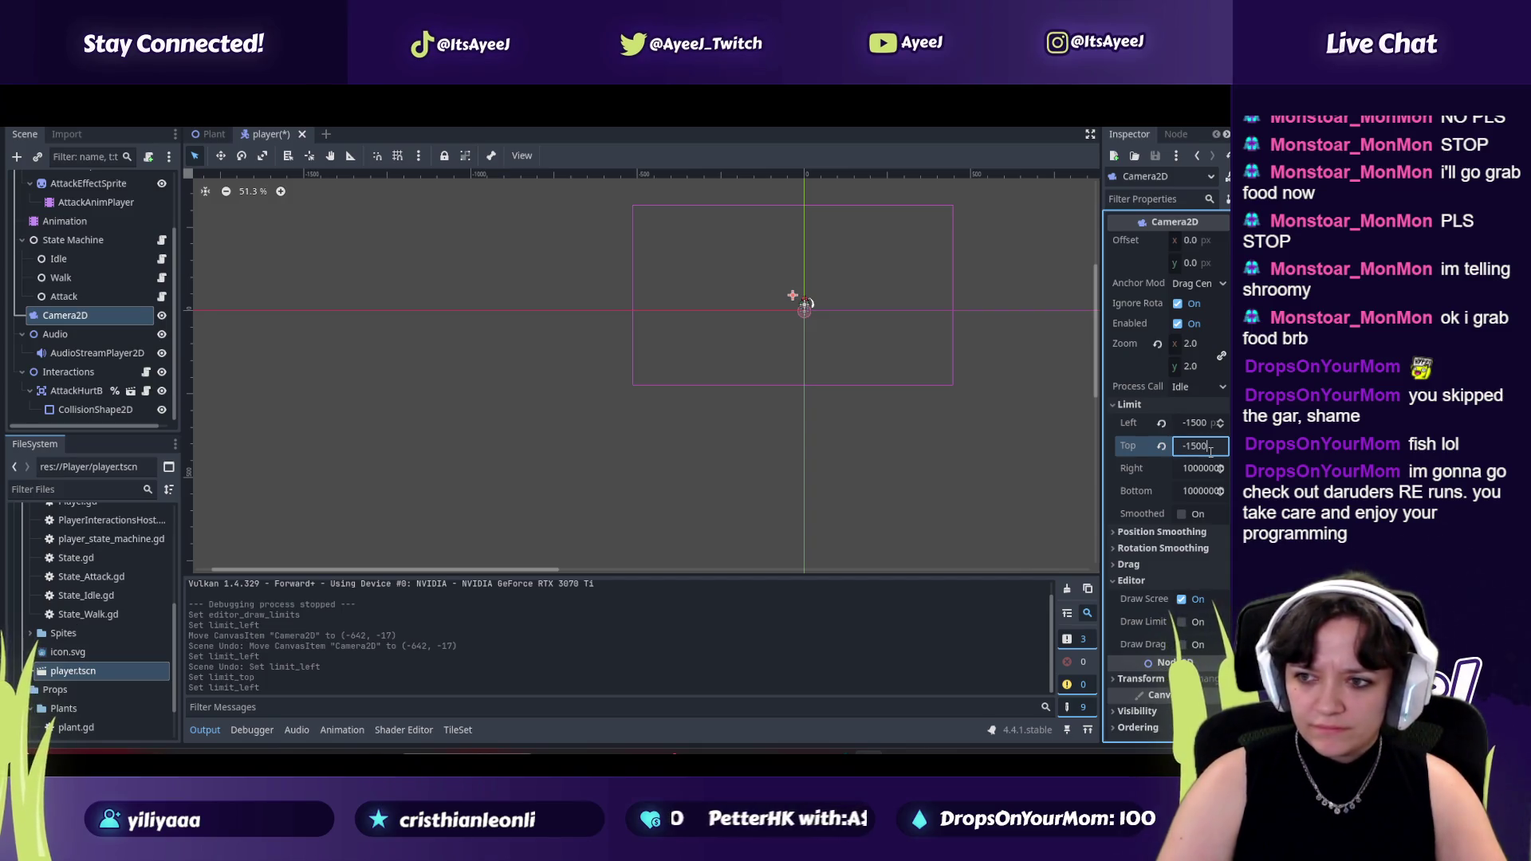
pyautogui.press('Return')
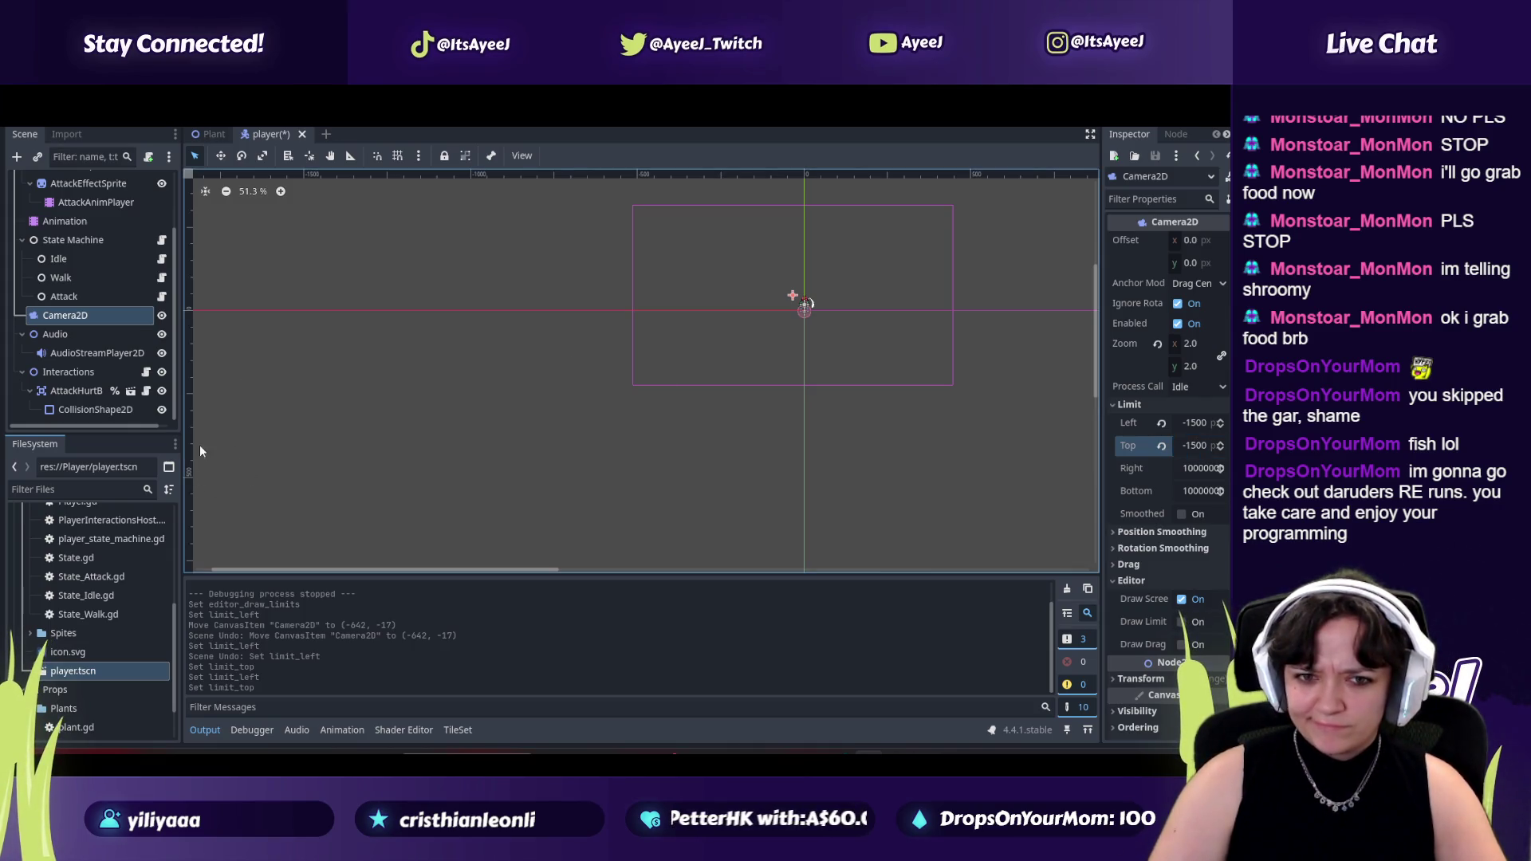
pyautogui.moveTo(1094, 354); pyautogui.dragTo(1098, 271)
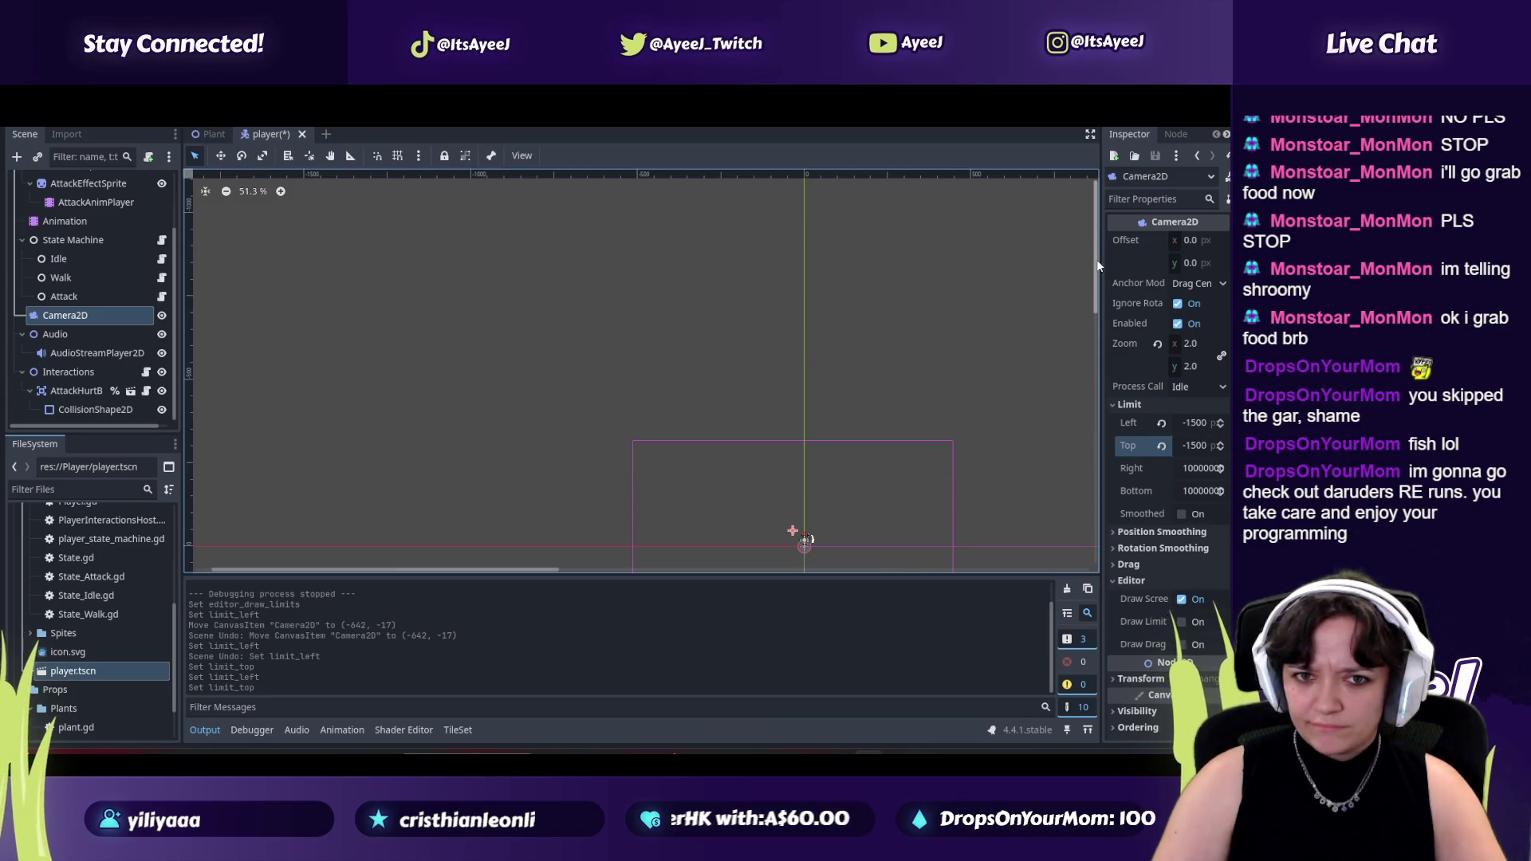
pyautogui.hotkey('alt', 'Tab')
pyautogui.hotkey('alt', 'Tab')
pyautogui.click(1204, 446)
pyautogui.write('-1')
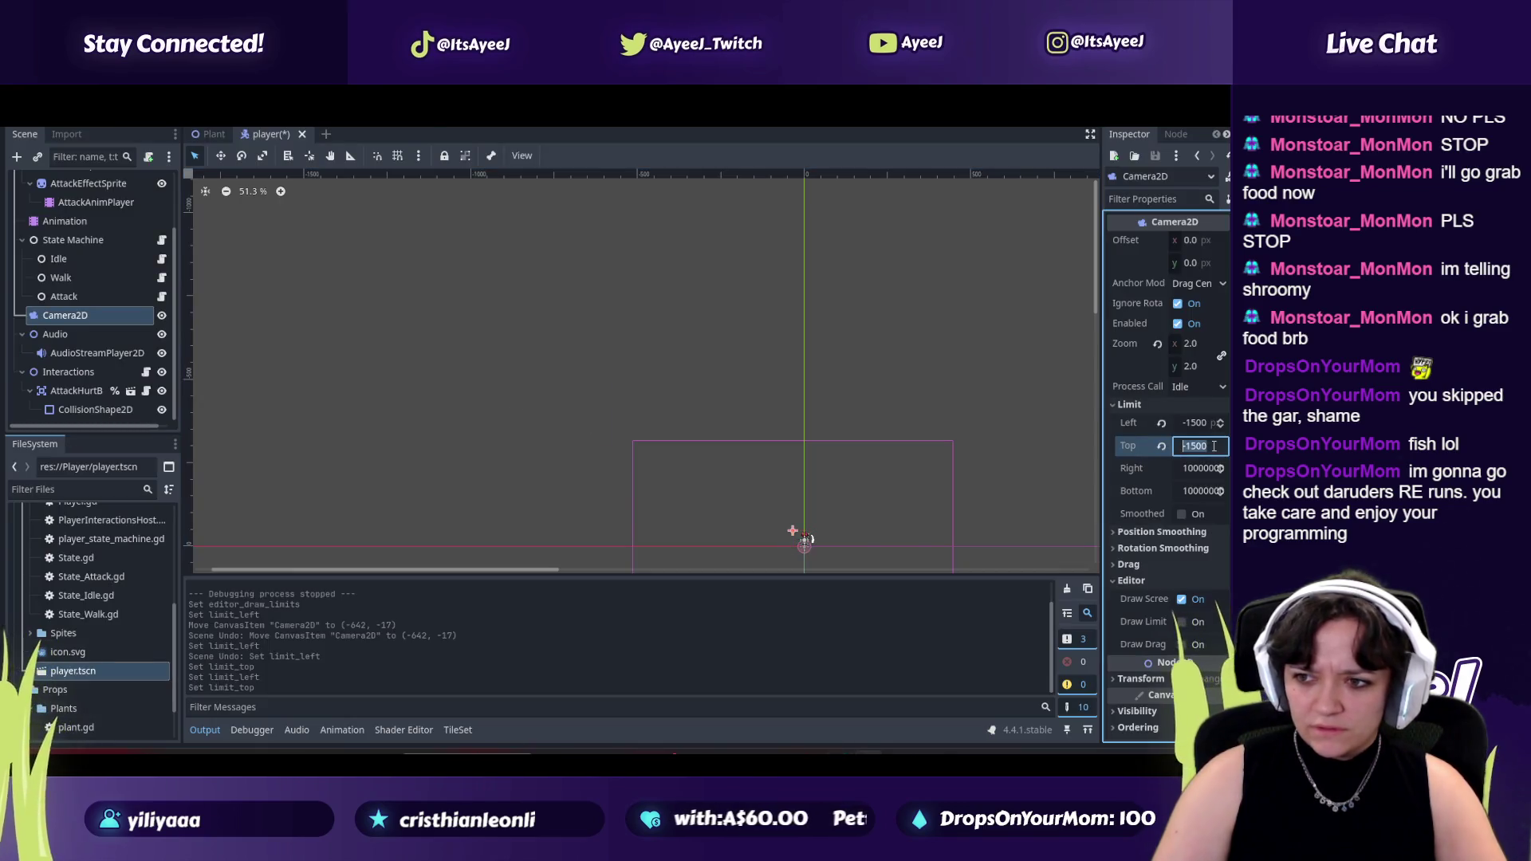
pyautogui.write('000')
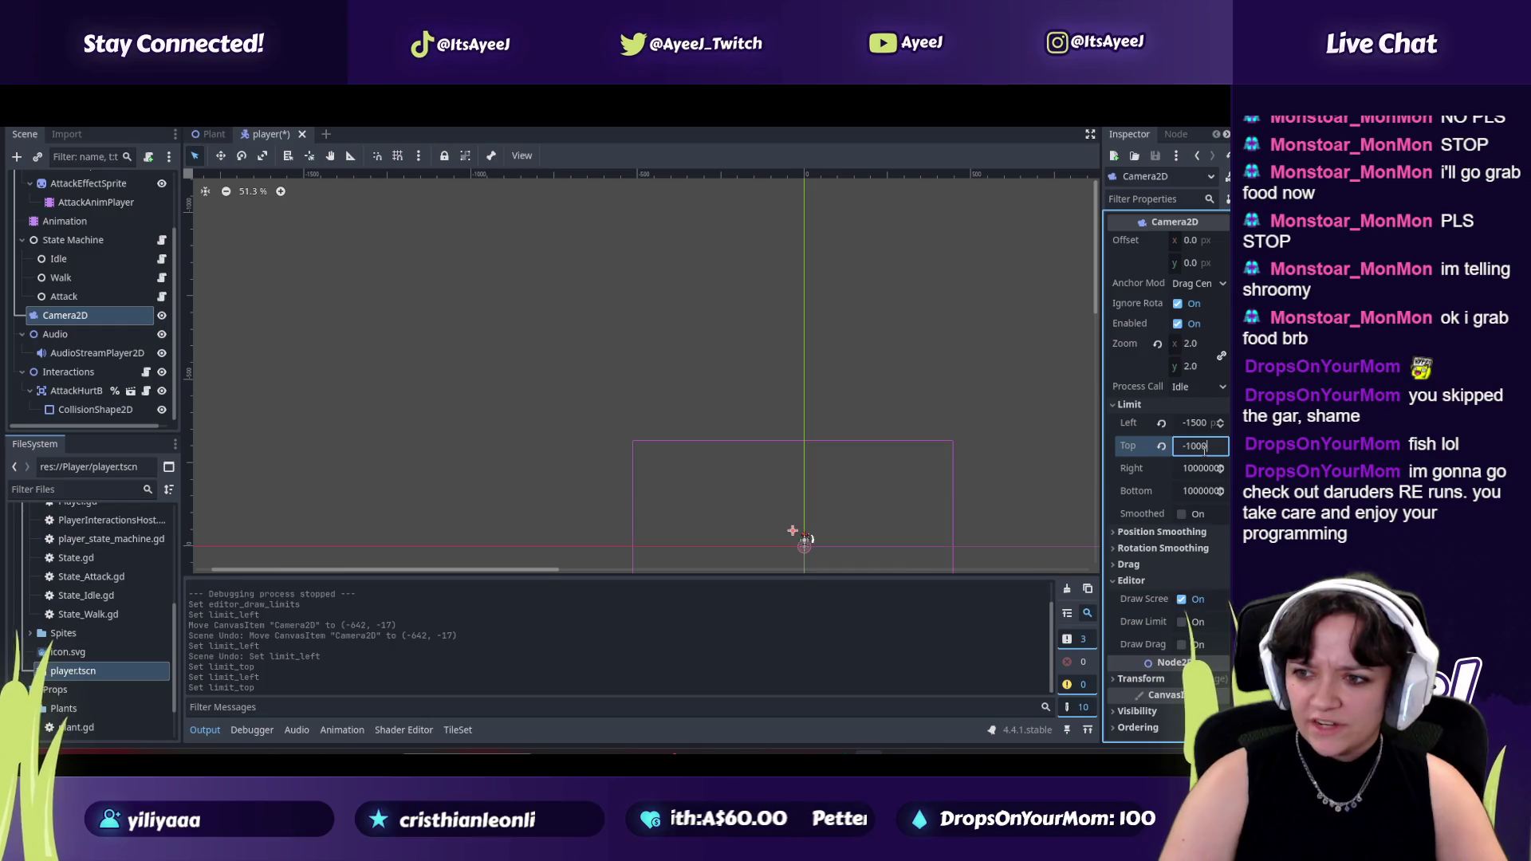
pyautogui.press('Return')
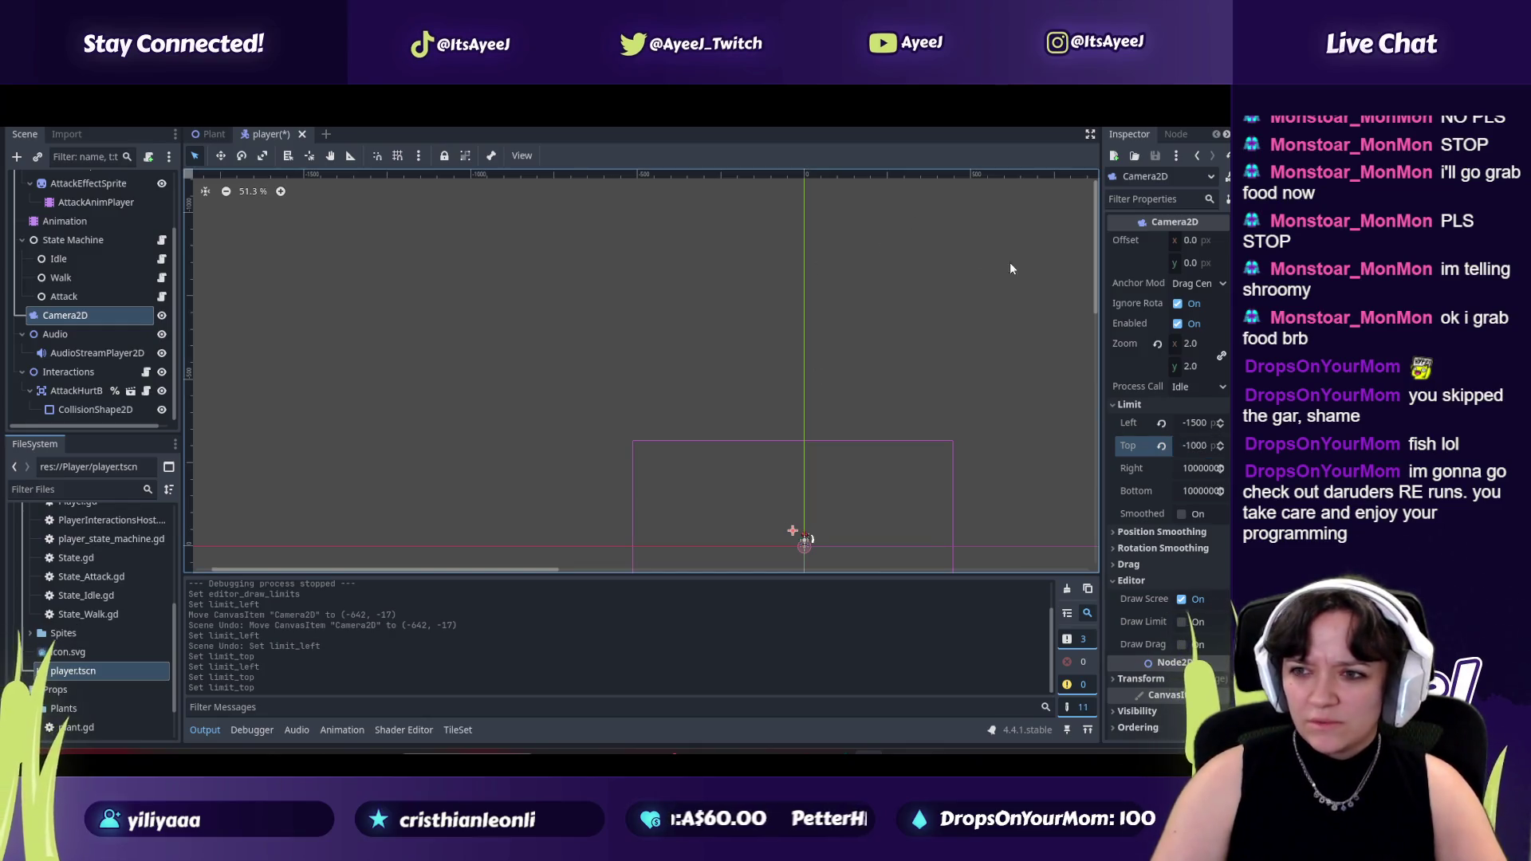
pyautogui.scroll(-2, 671, 315)
pyautogui.scroll(-1, 670, 315)
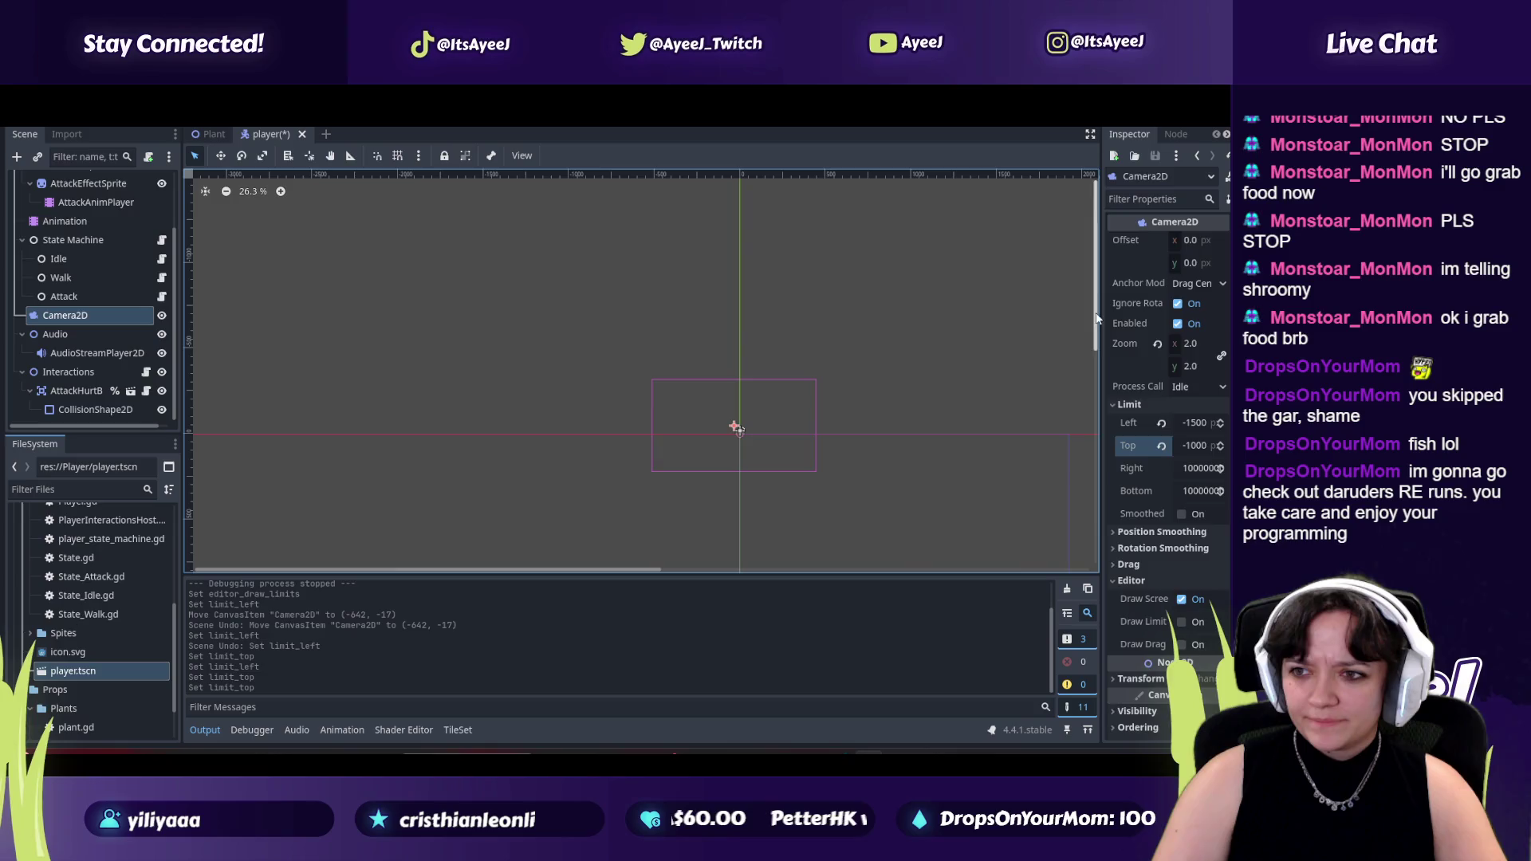
# Deselect the camera and replay the tutorial's explanation of the limit rectangle.
pyautogui.click(1058, 341)
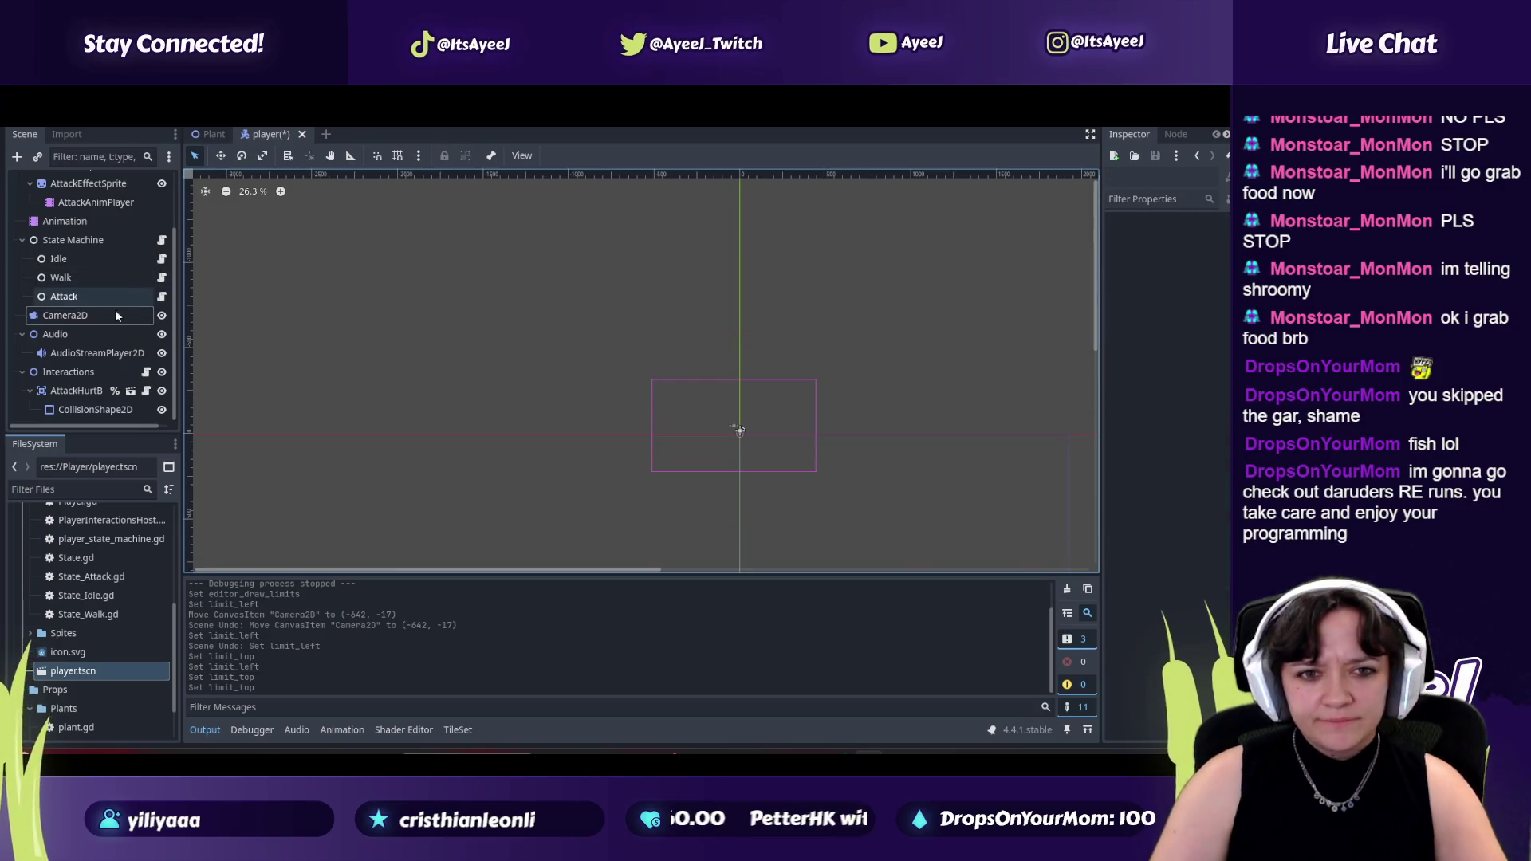
pyautogui.hotkey('alt', 'Tab')
pyautogui.click(404, 324)
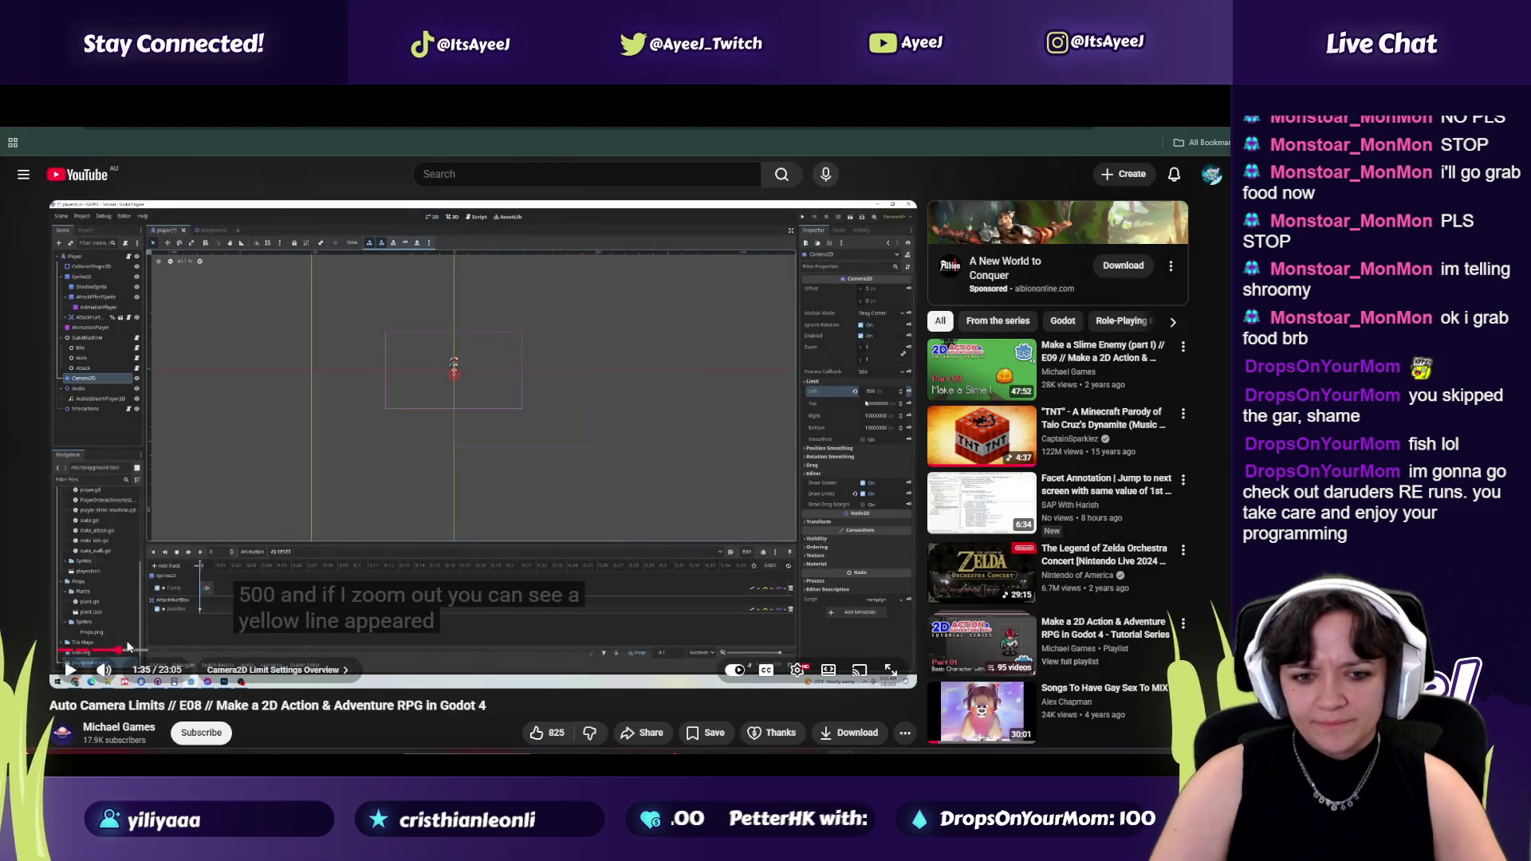
pyautogui.click(102, 657)
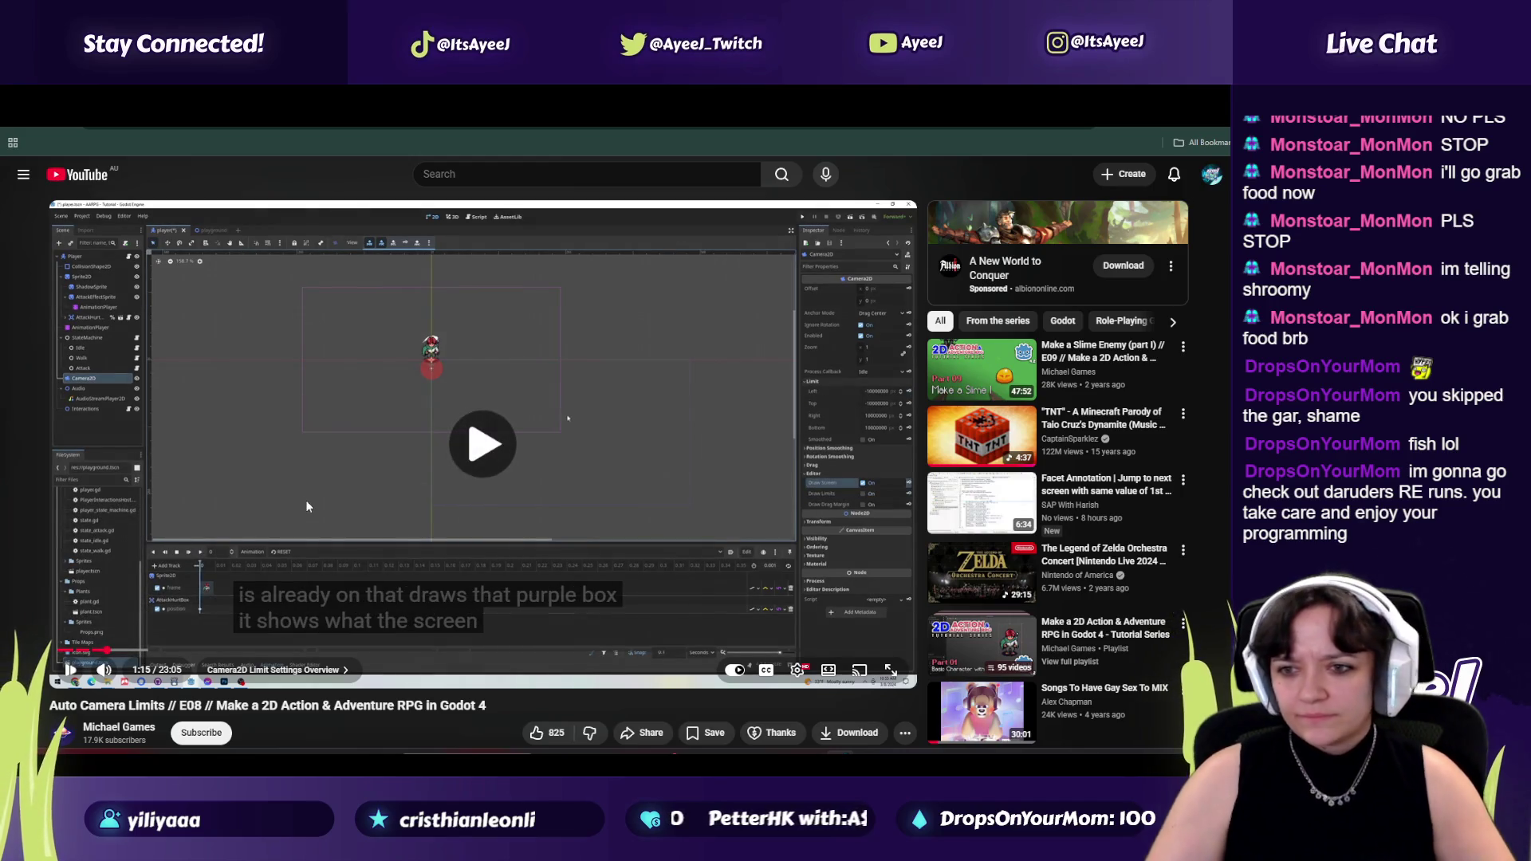
pyautogui.click(517, 492)
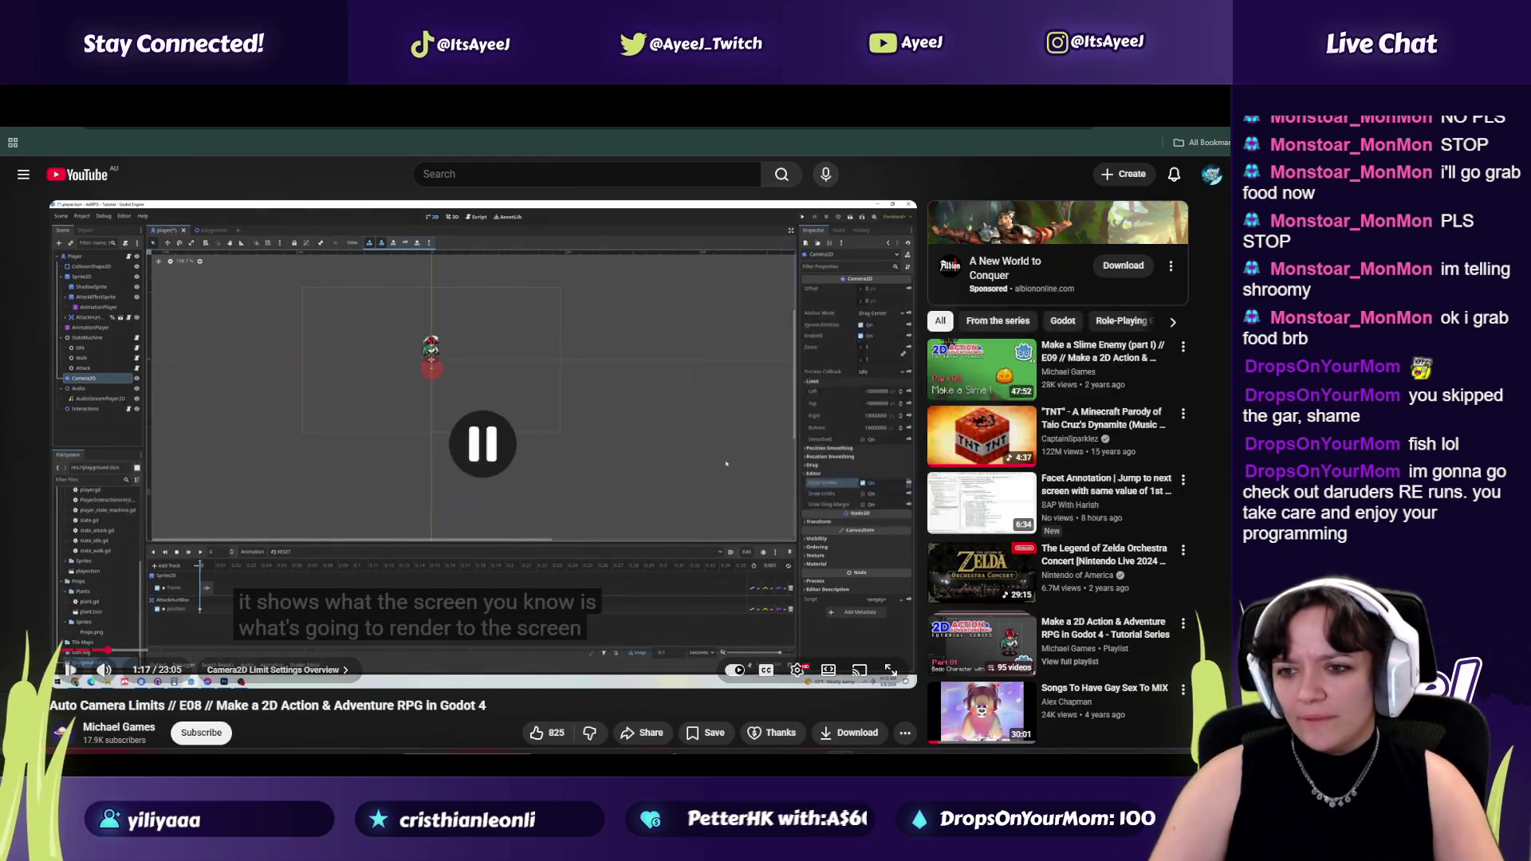
pyautogui.hotkey('alt', 'Tab')
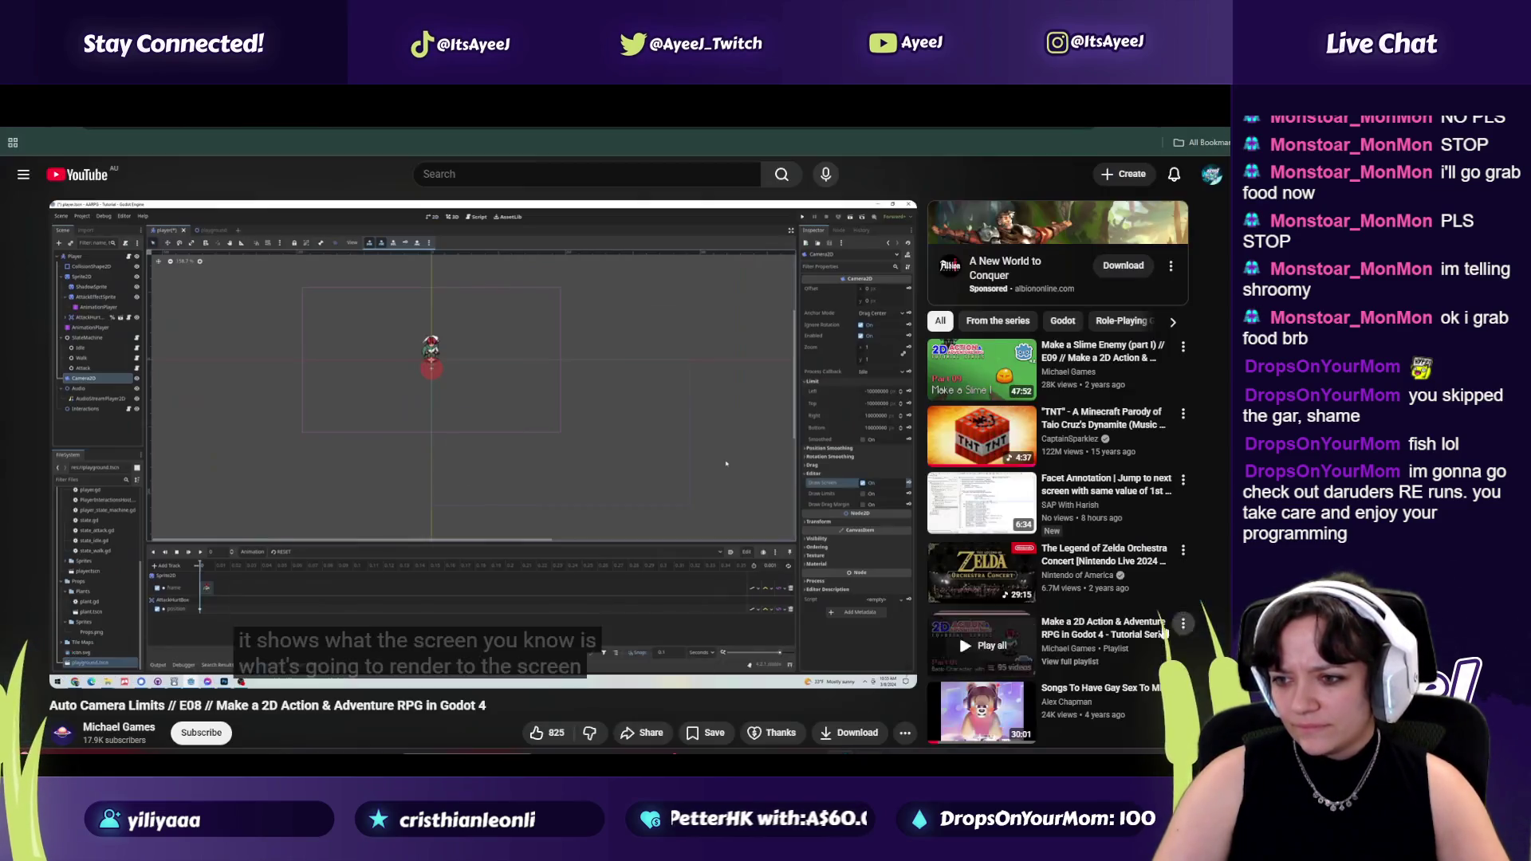
pyautogui.hotkey('alt', 'Tab')
pyautogui.click(489, 491)
pyautogui.click(580, 495)
# Turn on Draw Limits for the Camera2D, then resume the tutorial and bring up the music player.
pyautogui.hotkey('alt', 'Tab')
pyautogui.click(1182, 621)
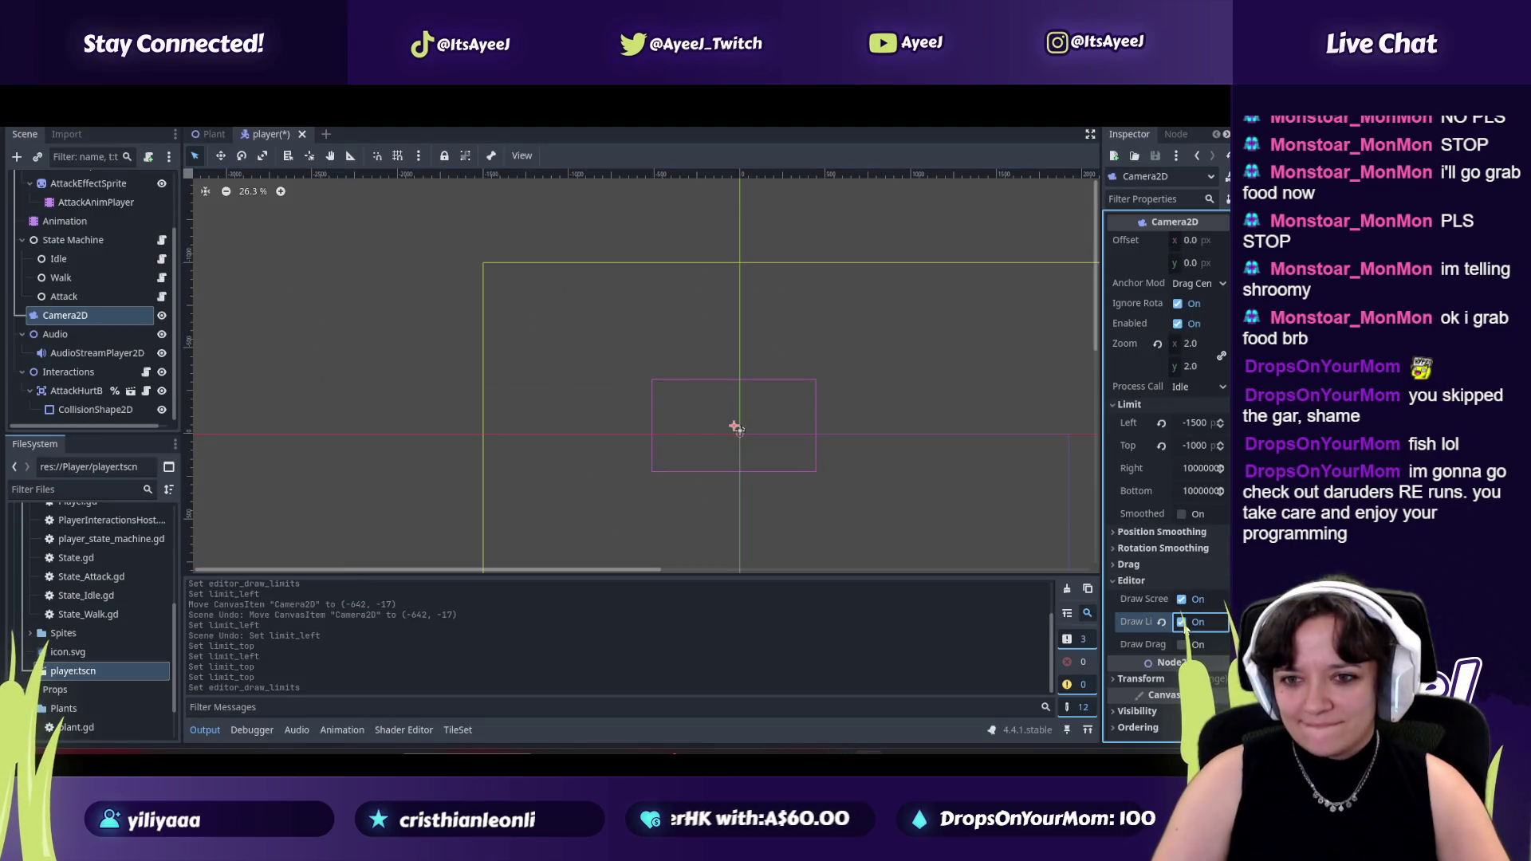
pyautogui.hotkey('alt', 'Tab')
pyautogui.click(594, 365)
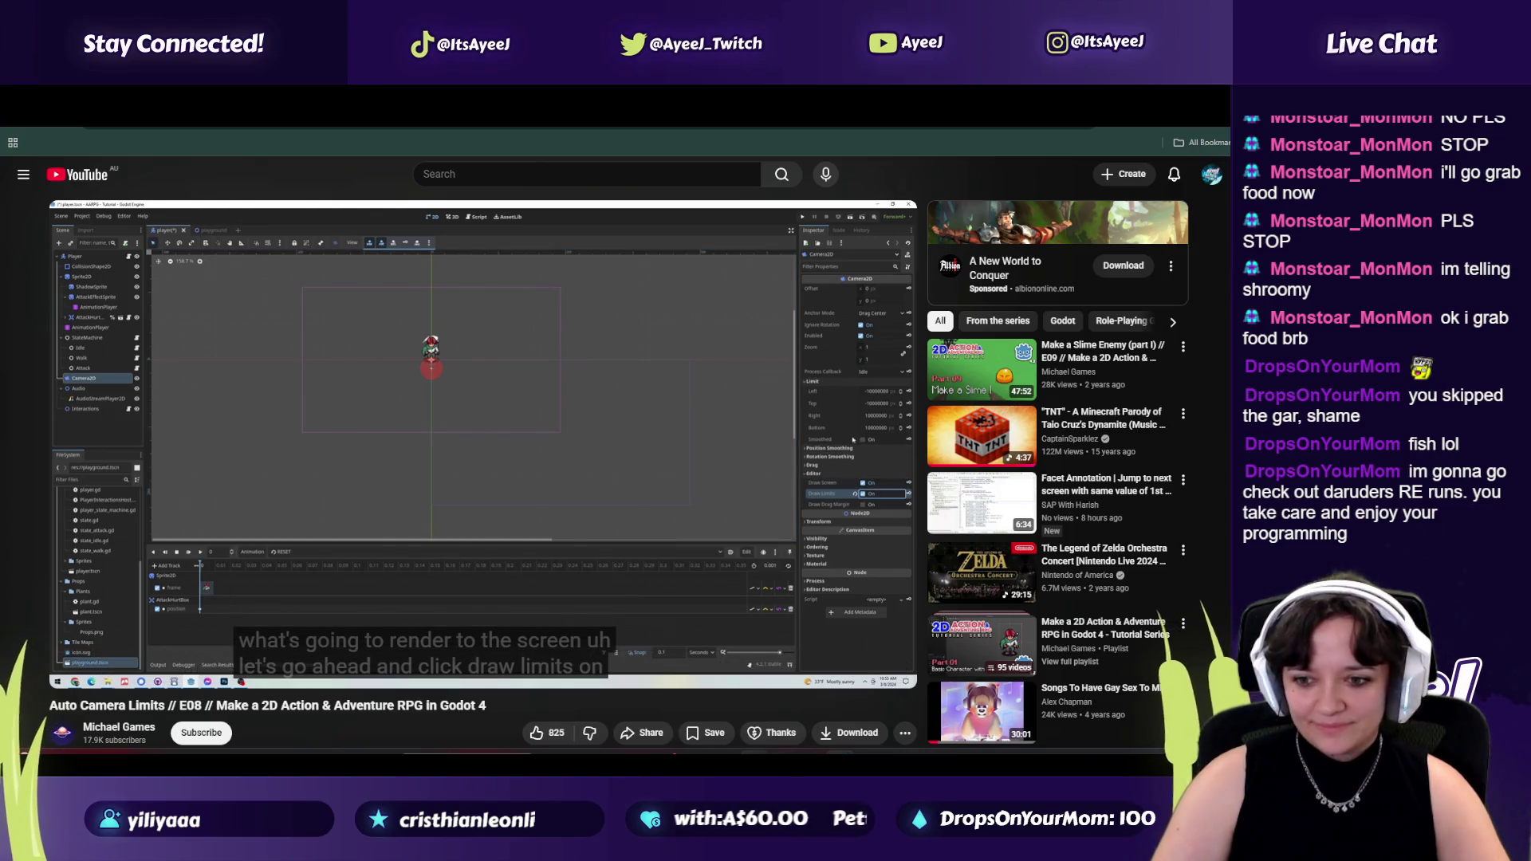
pyautogui.hotkey('alt', 'Tab')
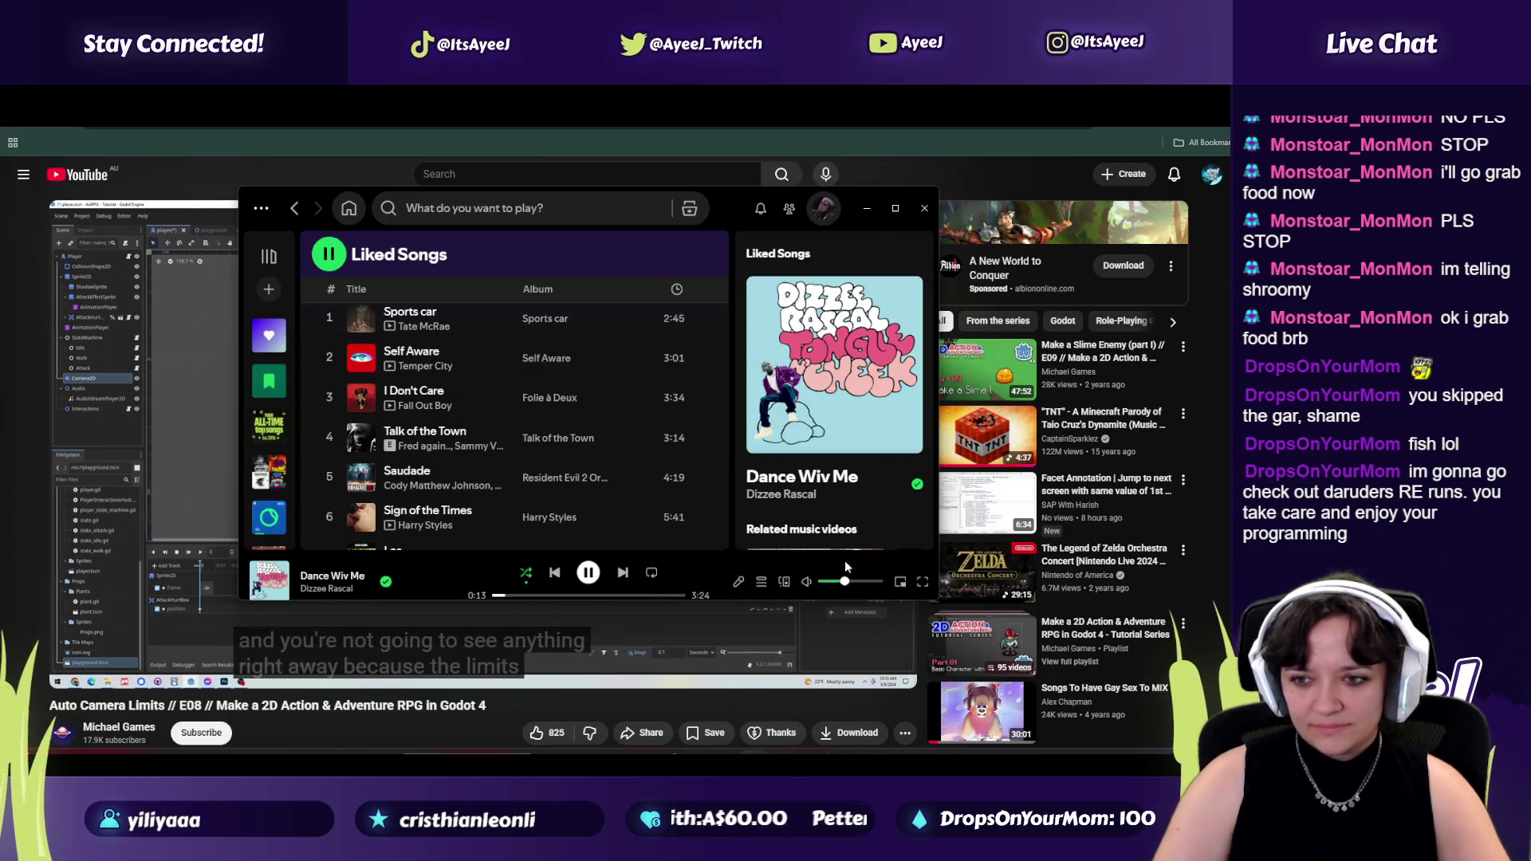
# Minimize Spotify, skip the tutorial ahead to the tile-map part at 2:36 and pause it.
pyautogui.click(868, 210)
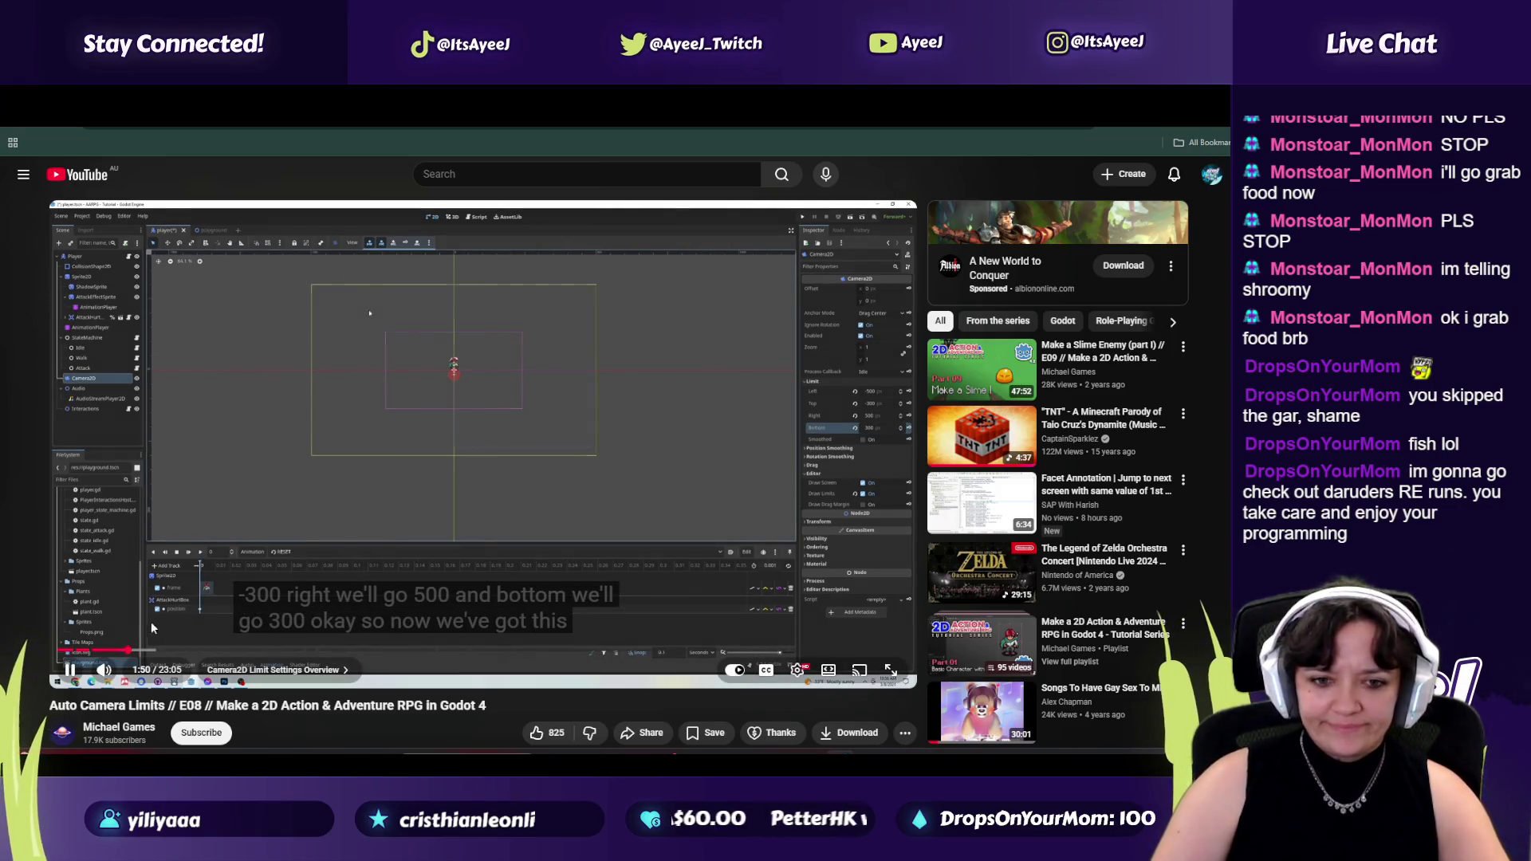
pyautogui.moveTo(136, 649); pyautogui.dragTo(282, 658)
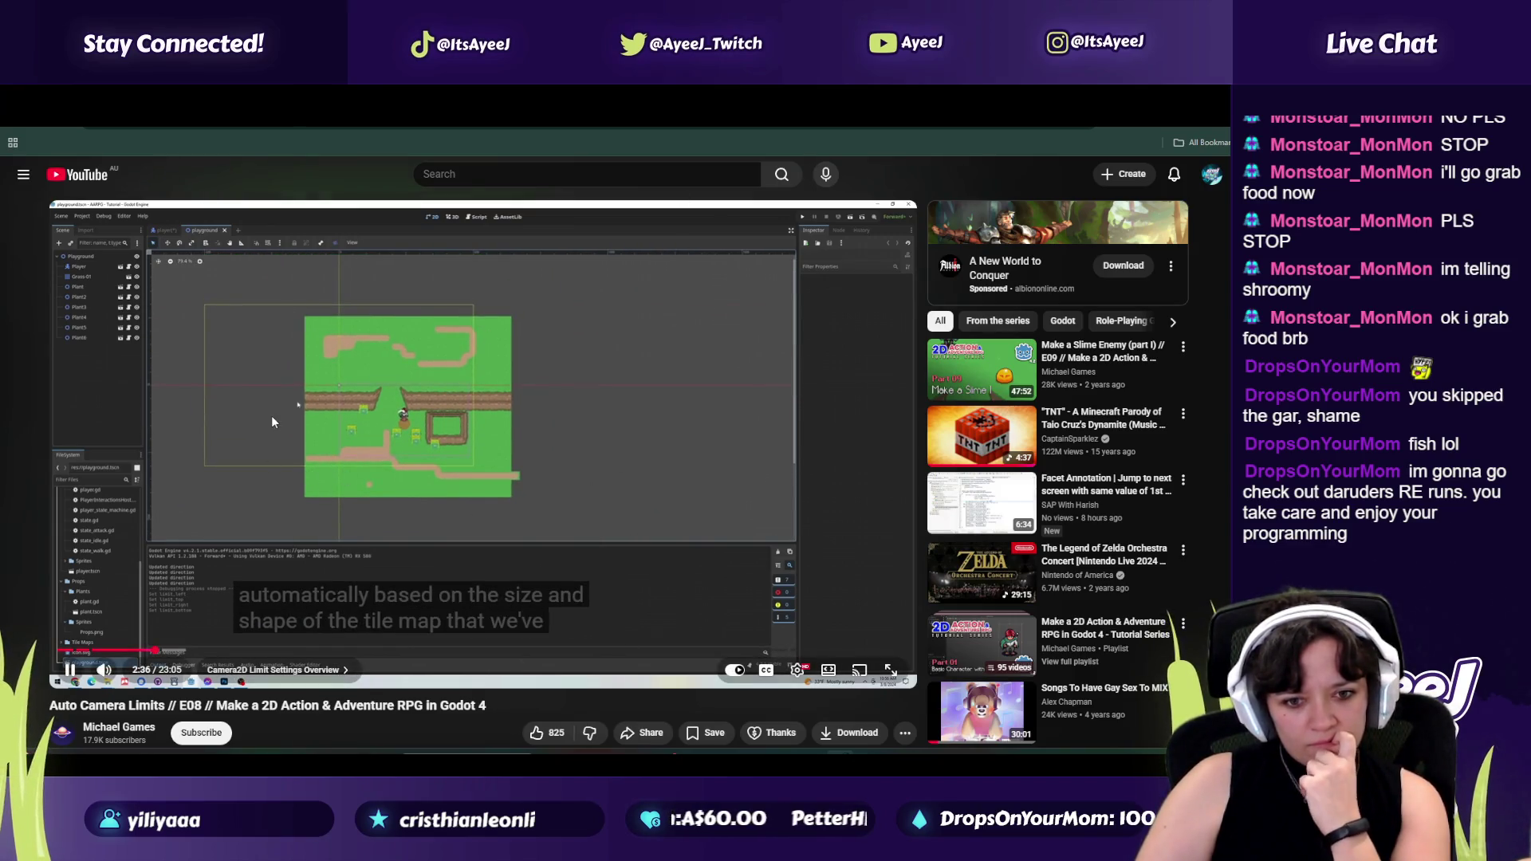
pyautogui.click(683, 542)
# Undo the Camera2D limit changes back to defaults with limit drawing off, then reselect the camera.
pyautogui.hotkey('alt', 'Tab')
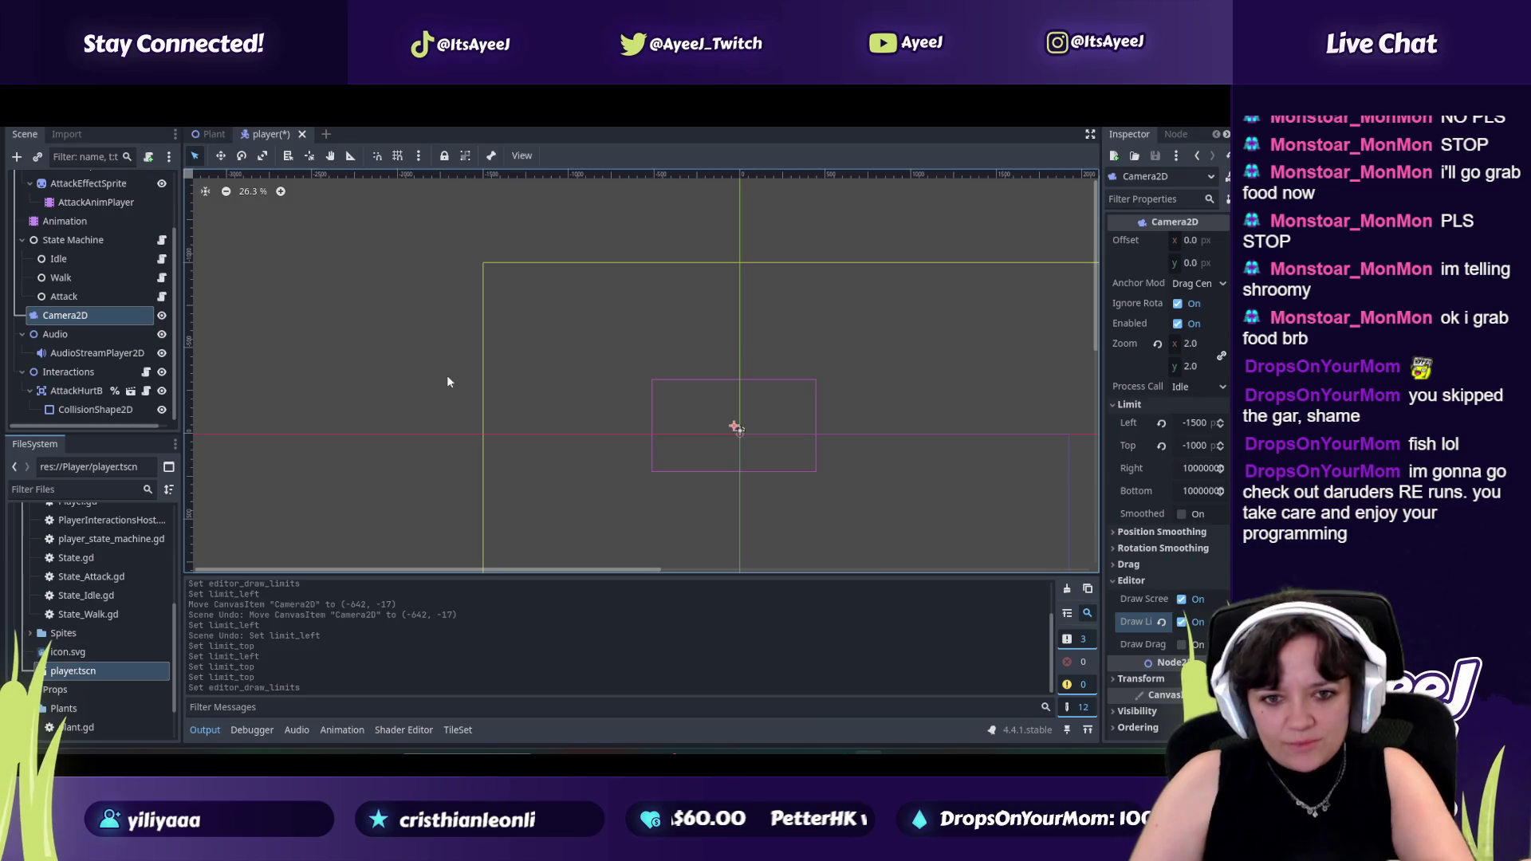
pyautogui.click(1198, 427)
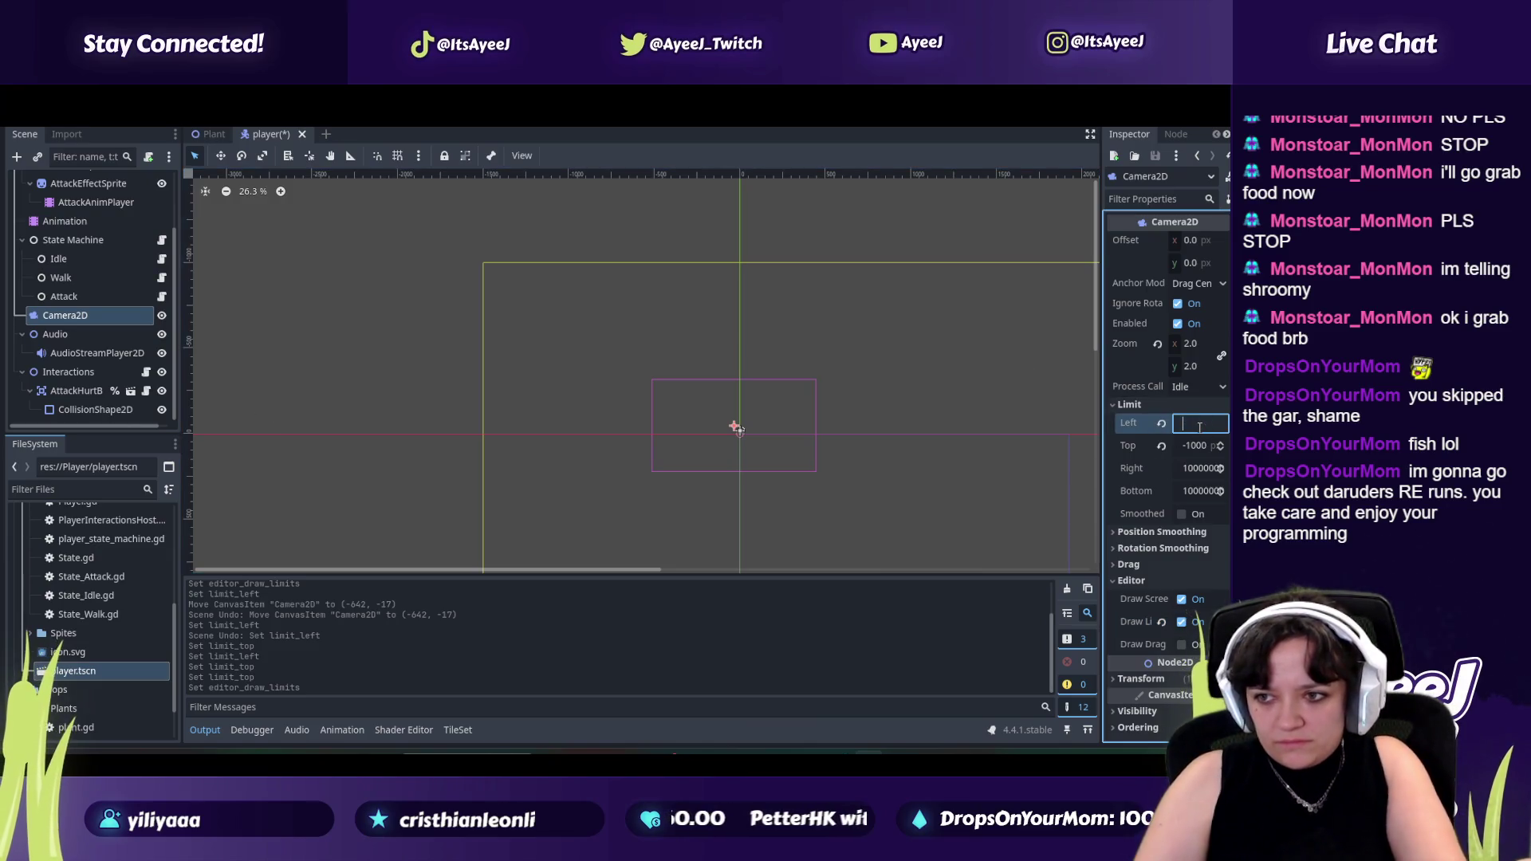
pyautogui.click(1066, 455)
pyautogui.scroll(-1, 858, 421)
pyautogui.hotkey('ctrl', 'z')
pyautogui.hotkey('ctrl', 'z')
pyautogui.hotkey('ctrl', 'z')
pyautogui.hotkey('ctrl', 'z')
pyautogui.hotkey('ctrl', 'z')
pyautogui.hotkey('ctrl', 'shift', 'z')
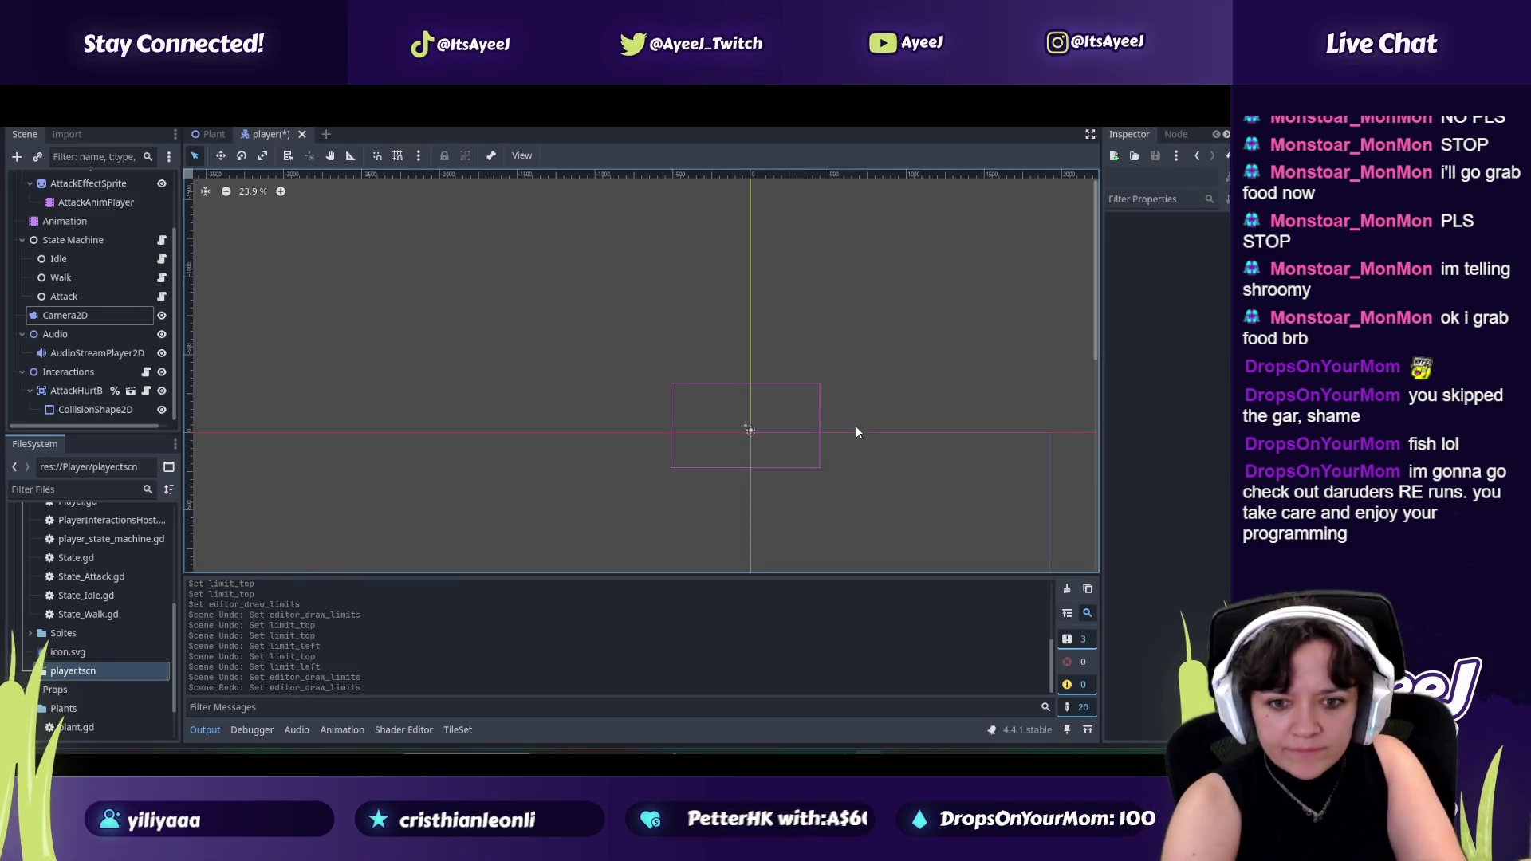
pyautogui.click(137, 314)
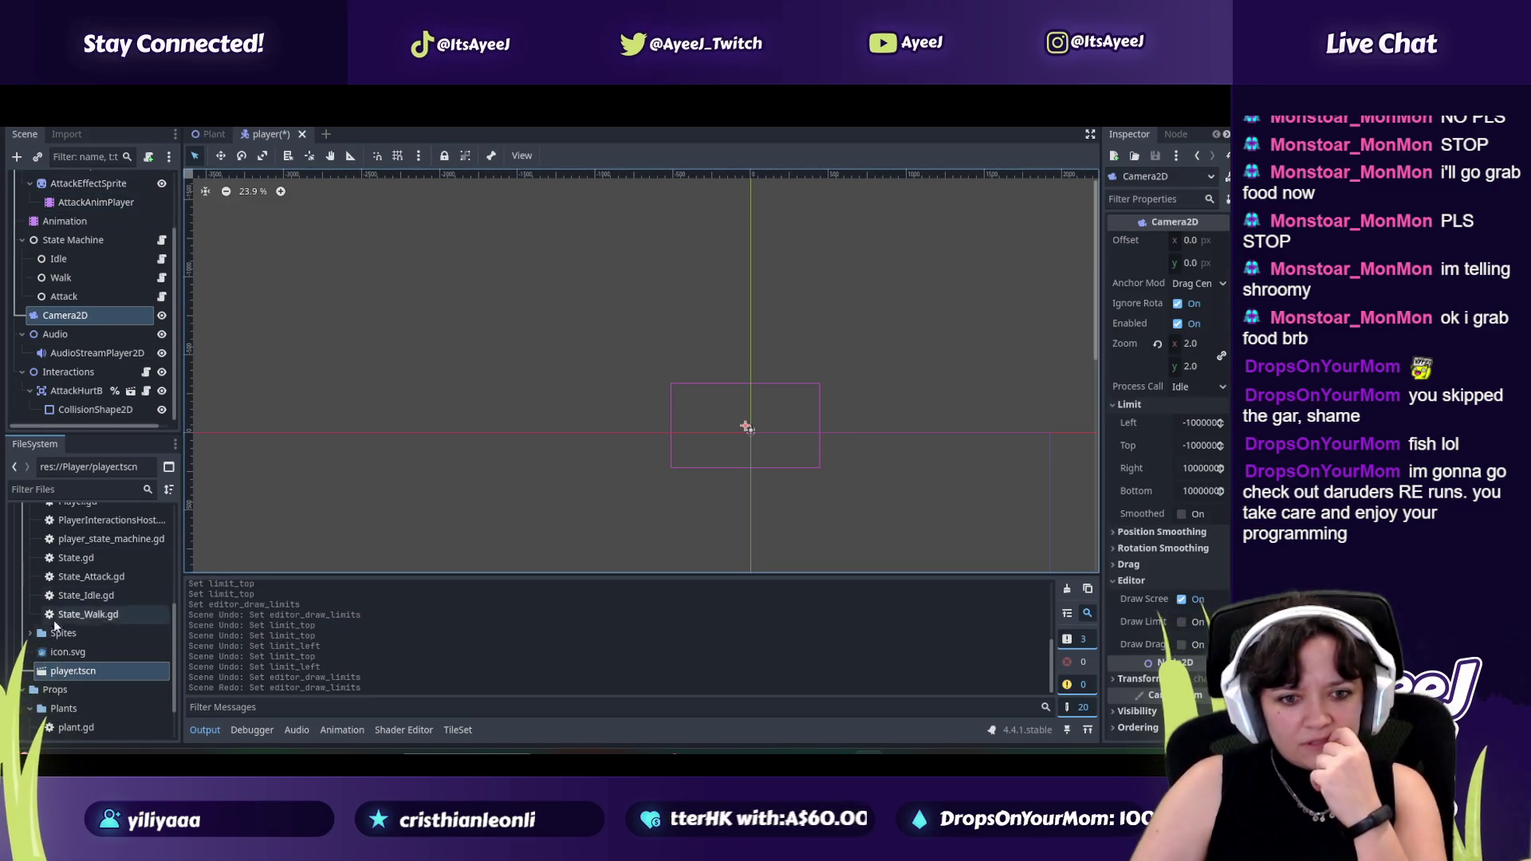
pyautogui.scroll(3, 65, 311)
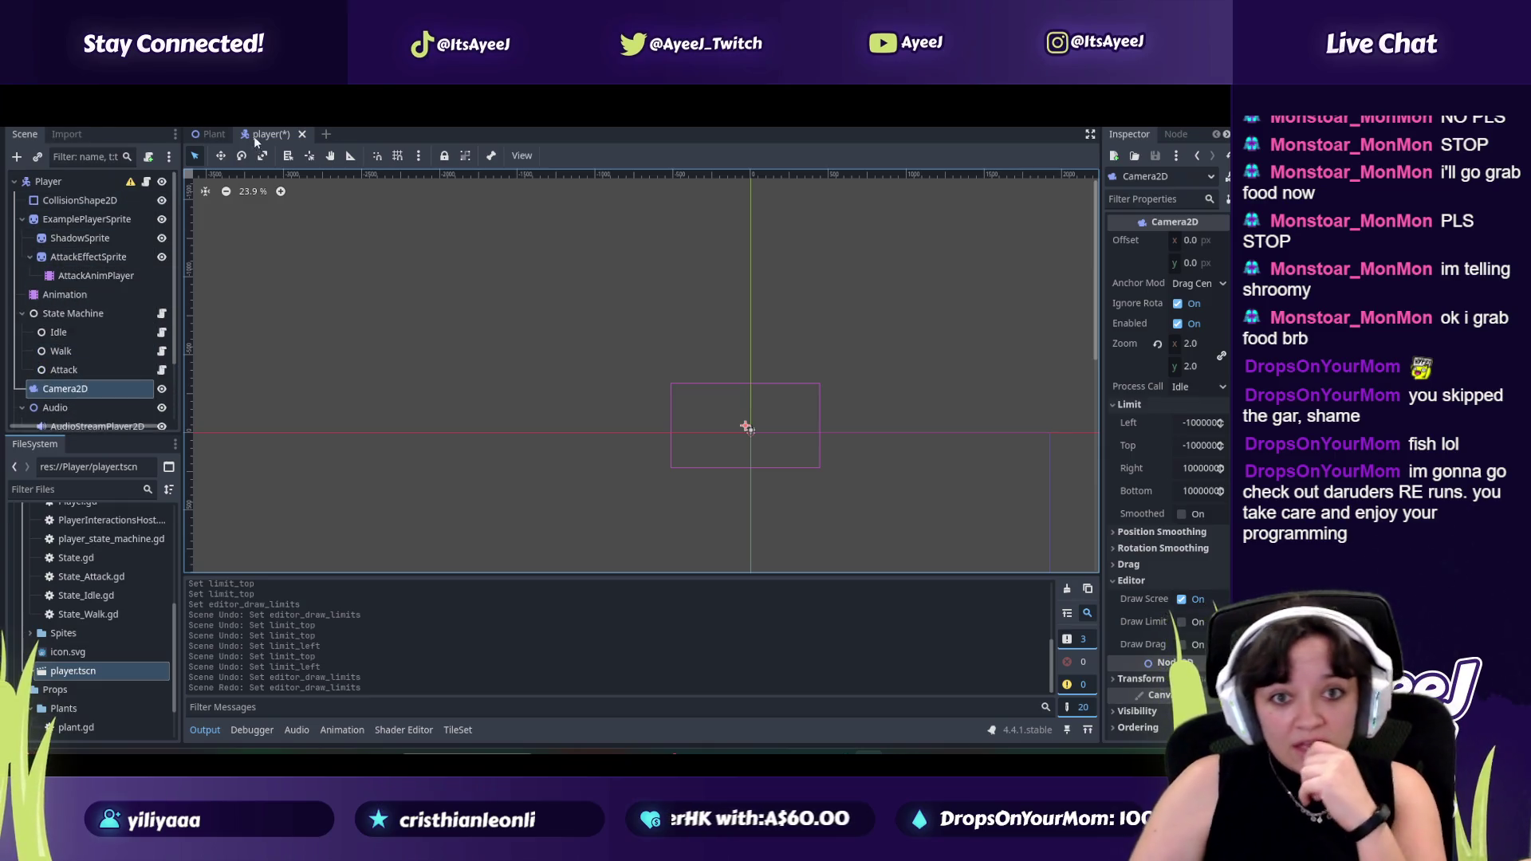
# Save the player scene, open camp.tscn from the Levels folder and select the Grass-01 tile map.
pyautogui.hotkey('ctrl', 's')
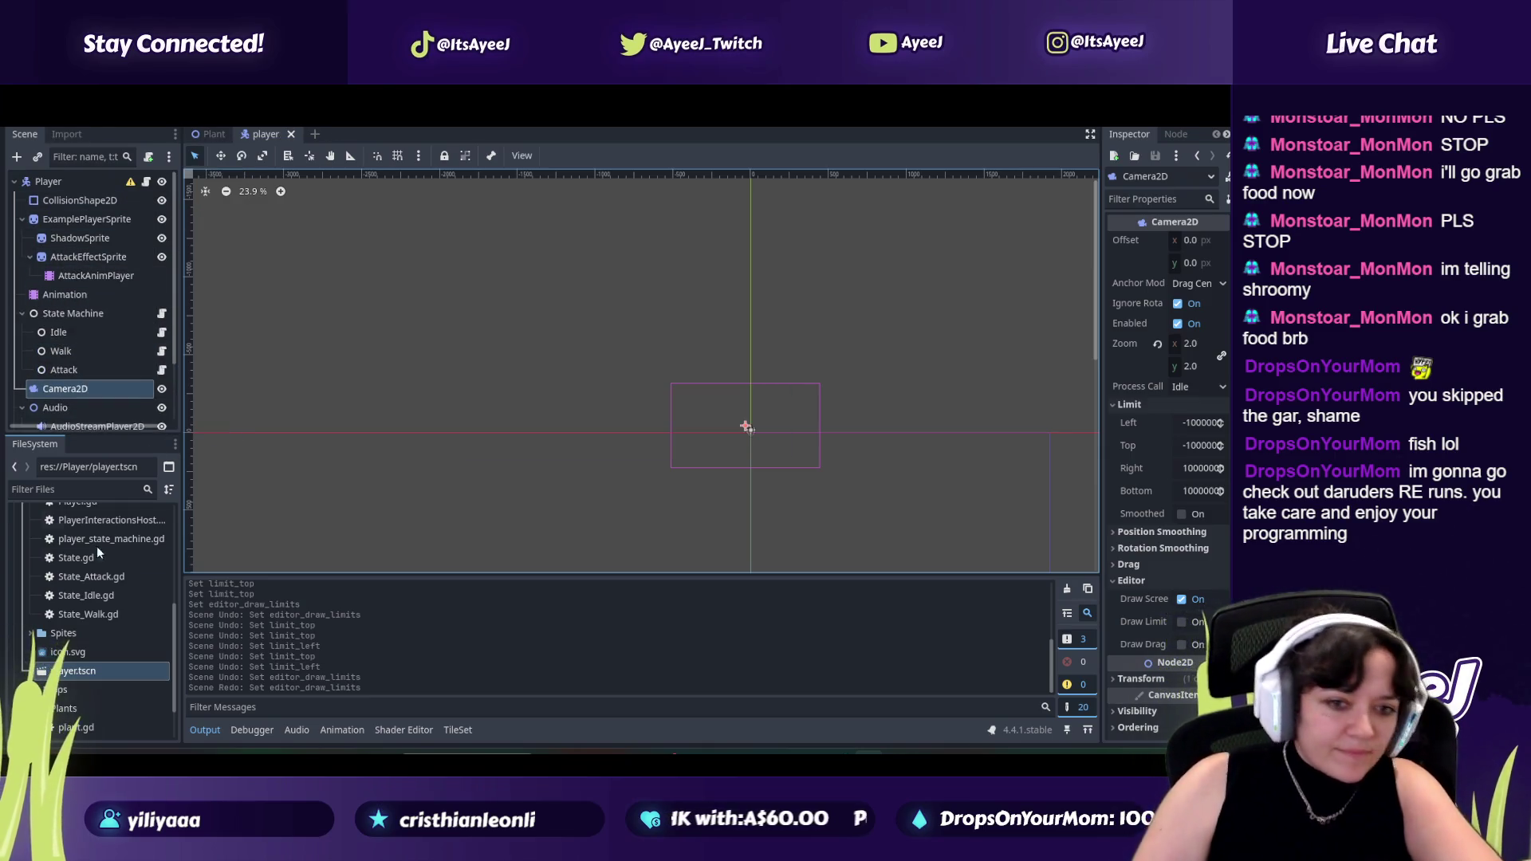
pyautogui.scroll(-1, 81, 652)
pyautogui.scroll(2, 78, 662)
pyautogui.scroll(2, 76, 623)
pyautogui.scroll(2, 75, 585)
pyautogui.click(44, 596)
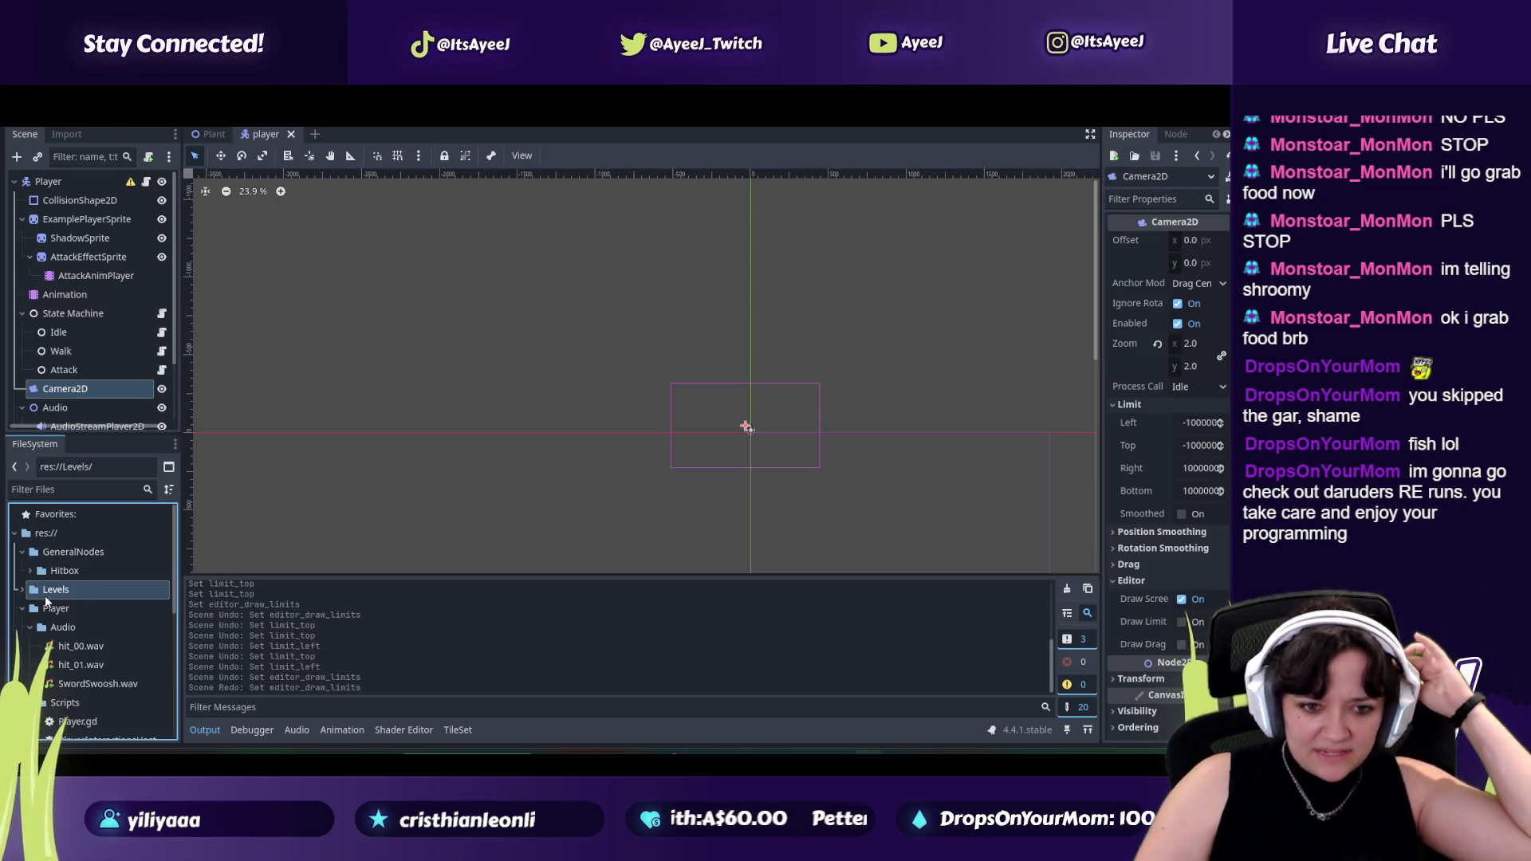
pyautogui.click(28, 592)
pyautogui.doubleClick(71, 646)
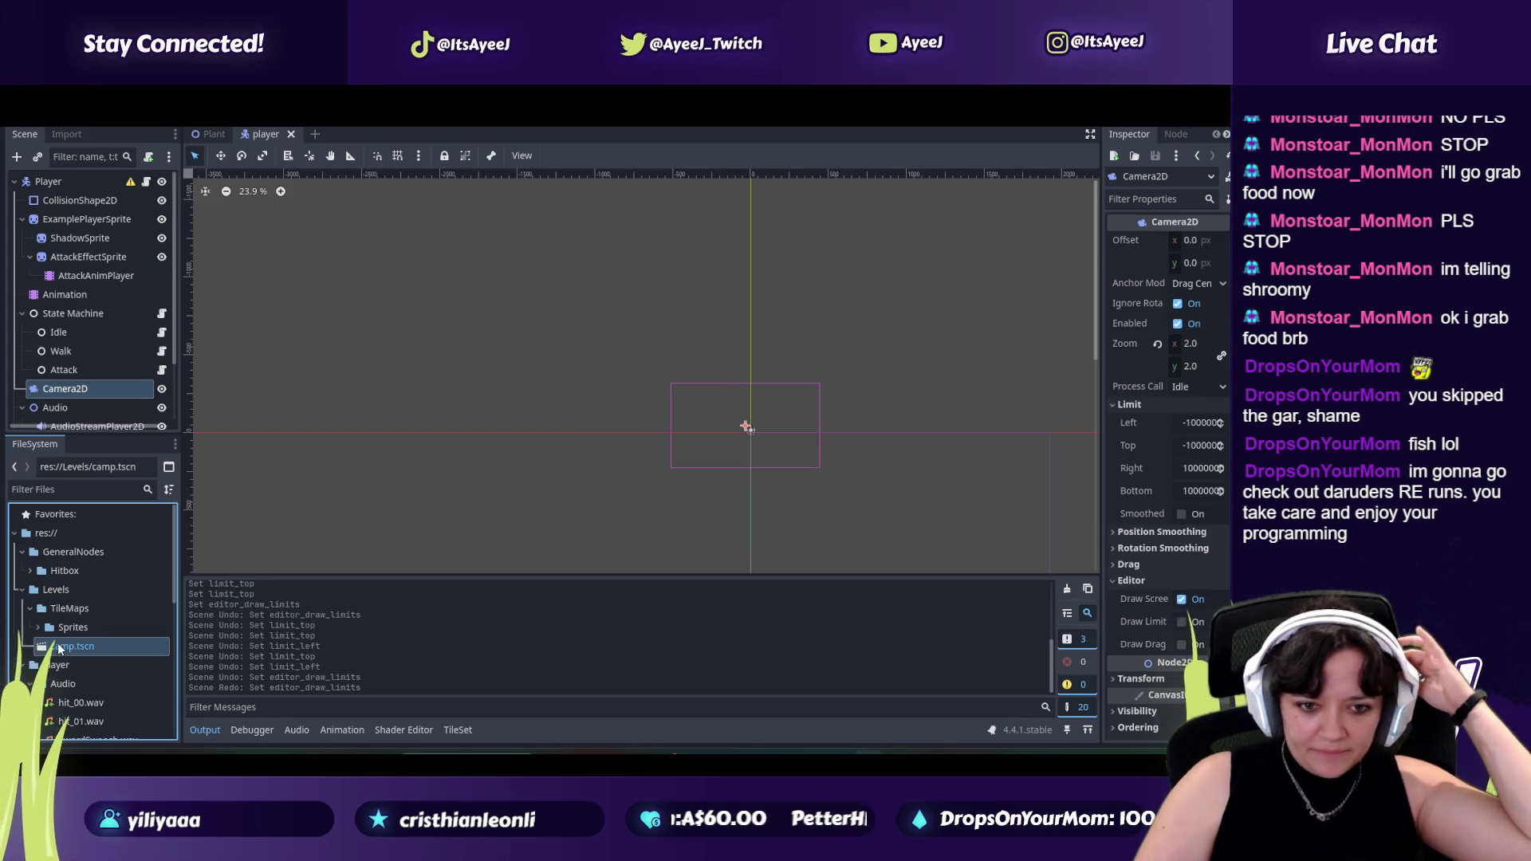
pyautogui.scroll(-3, 513, 352)
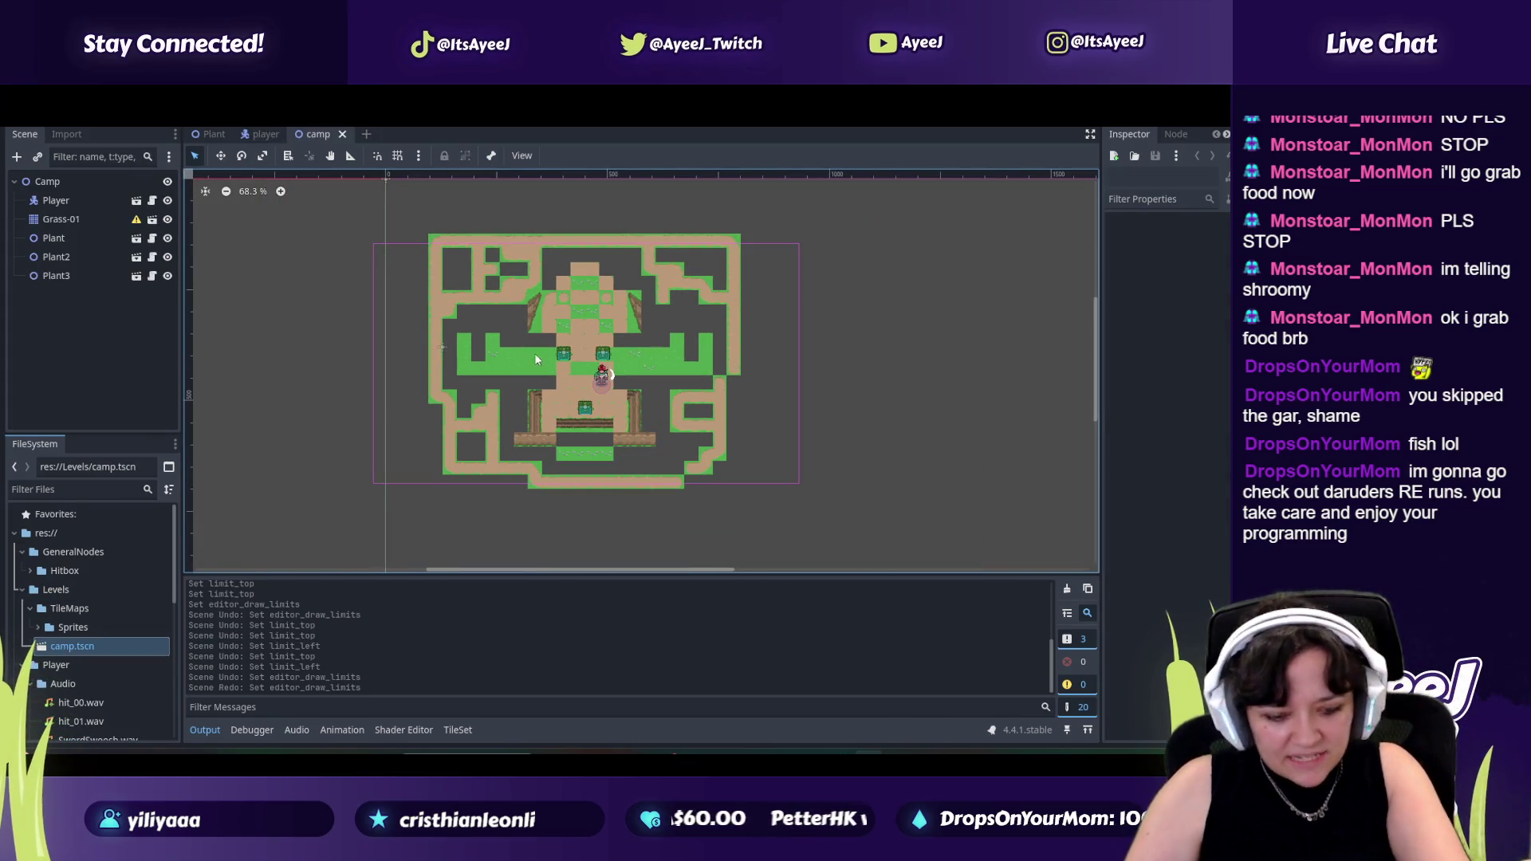
pyautogui.scroll(2, 533, 352)
pyautogui.scroll(1, 547, 371)
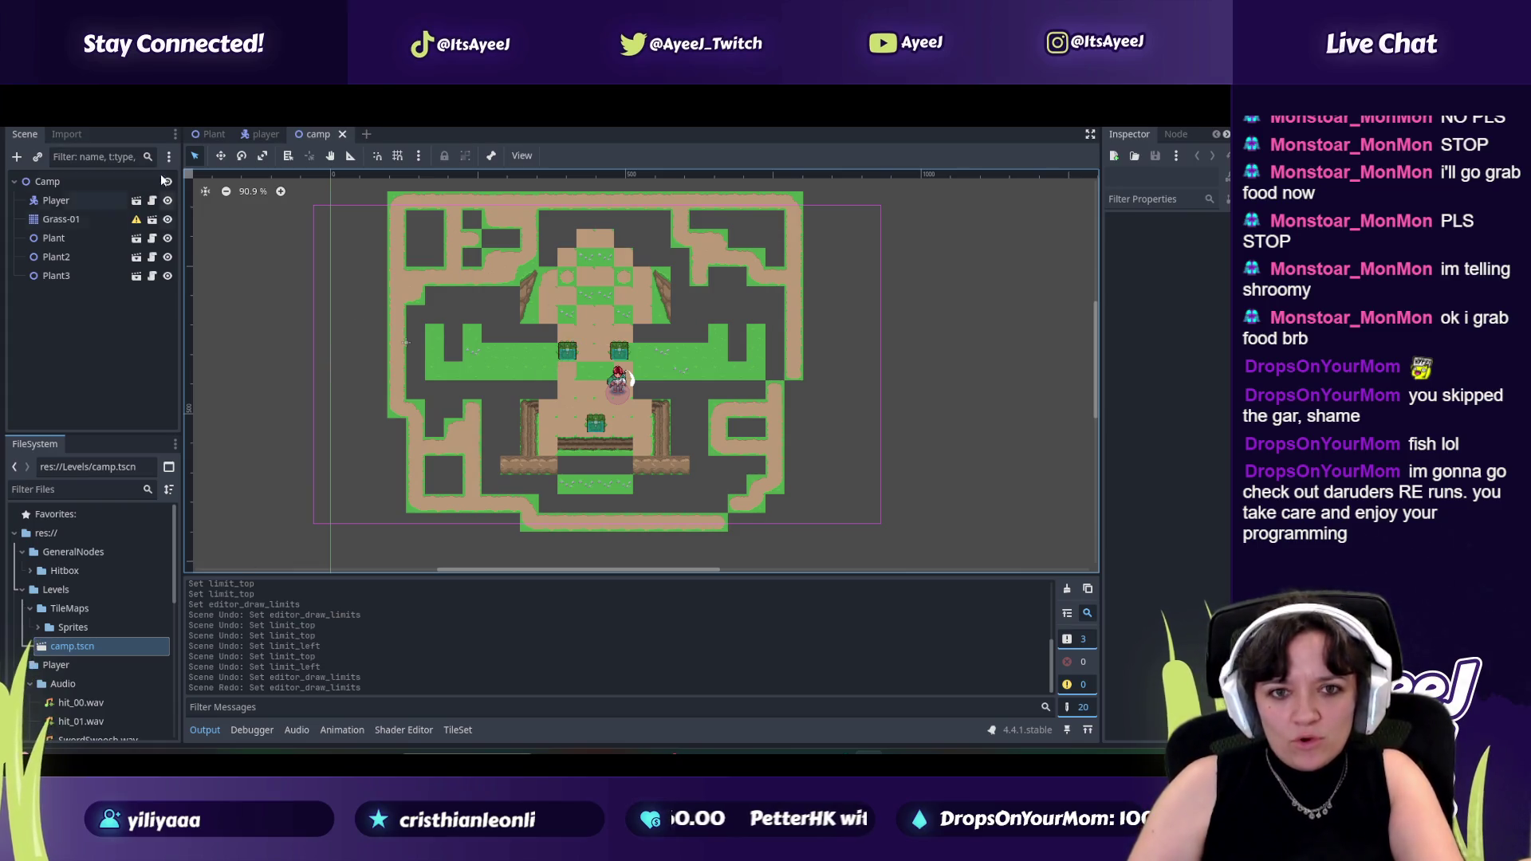
pyautogui.click(93, 646)
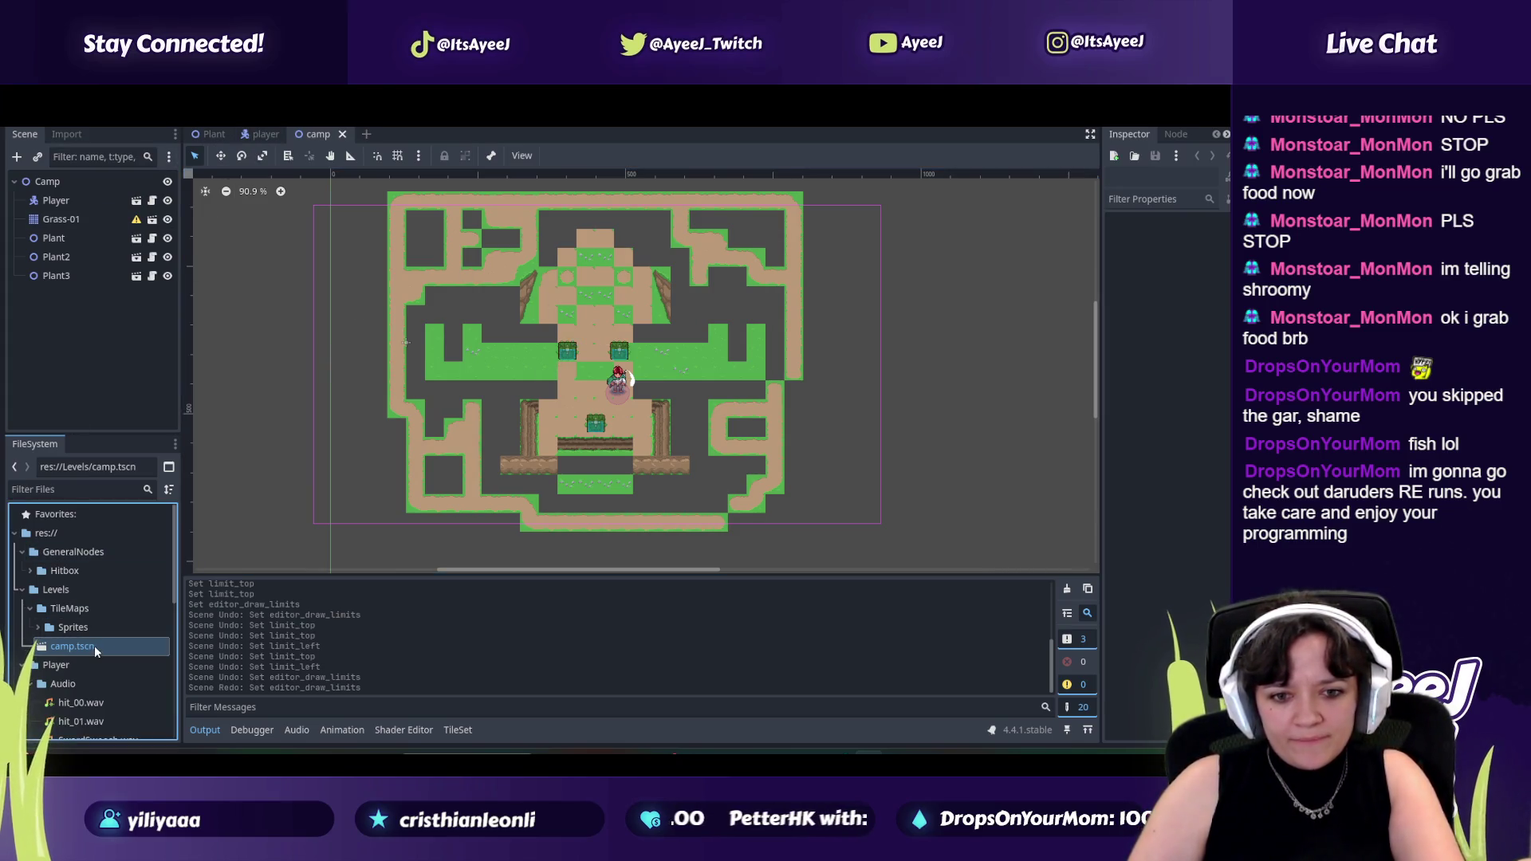
pyautogui.click(62, 221)
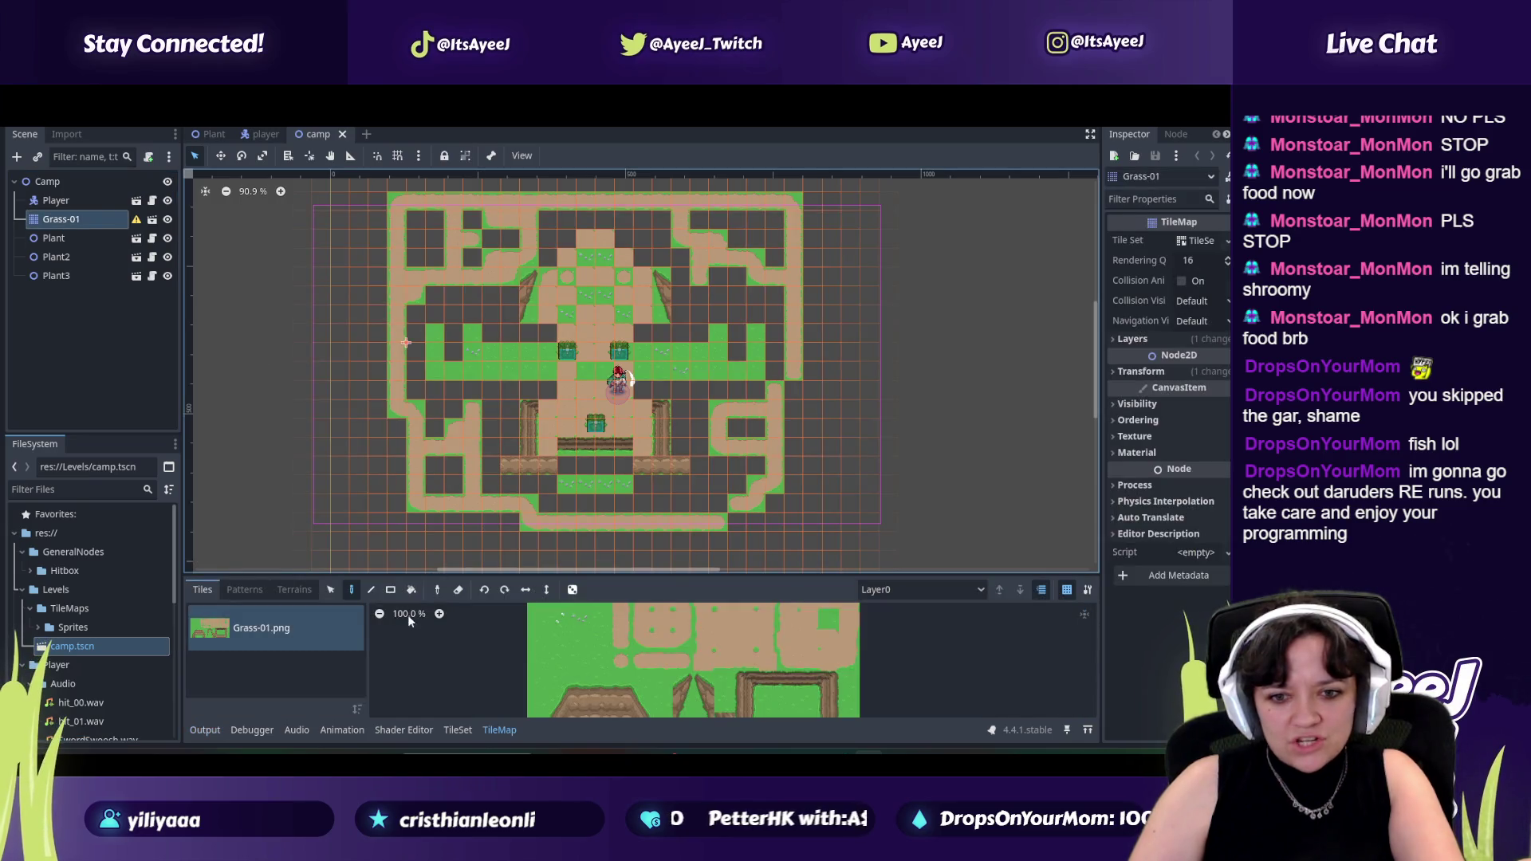
# Erase the outer maze of path tiles, leaving the central cross, and show the terrain options.
pyautogui.click(459, 590)
pyautogui.click(452, 484)
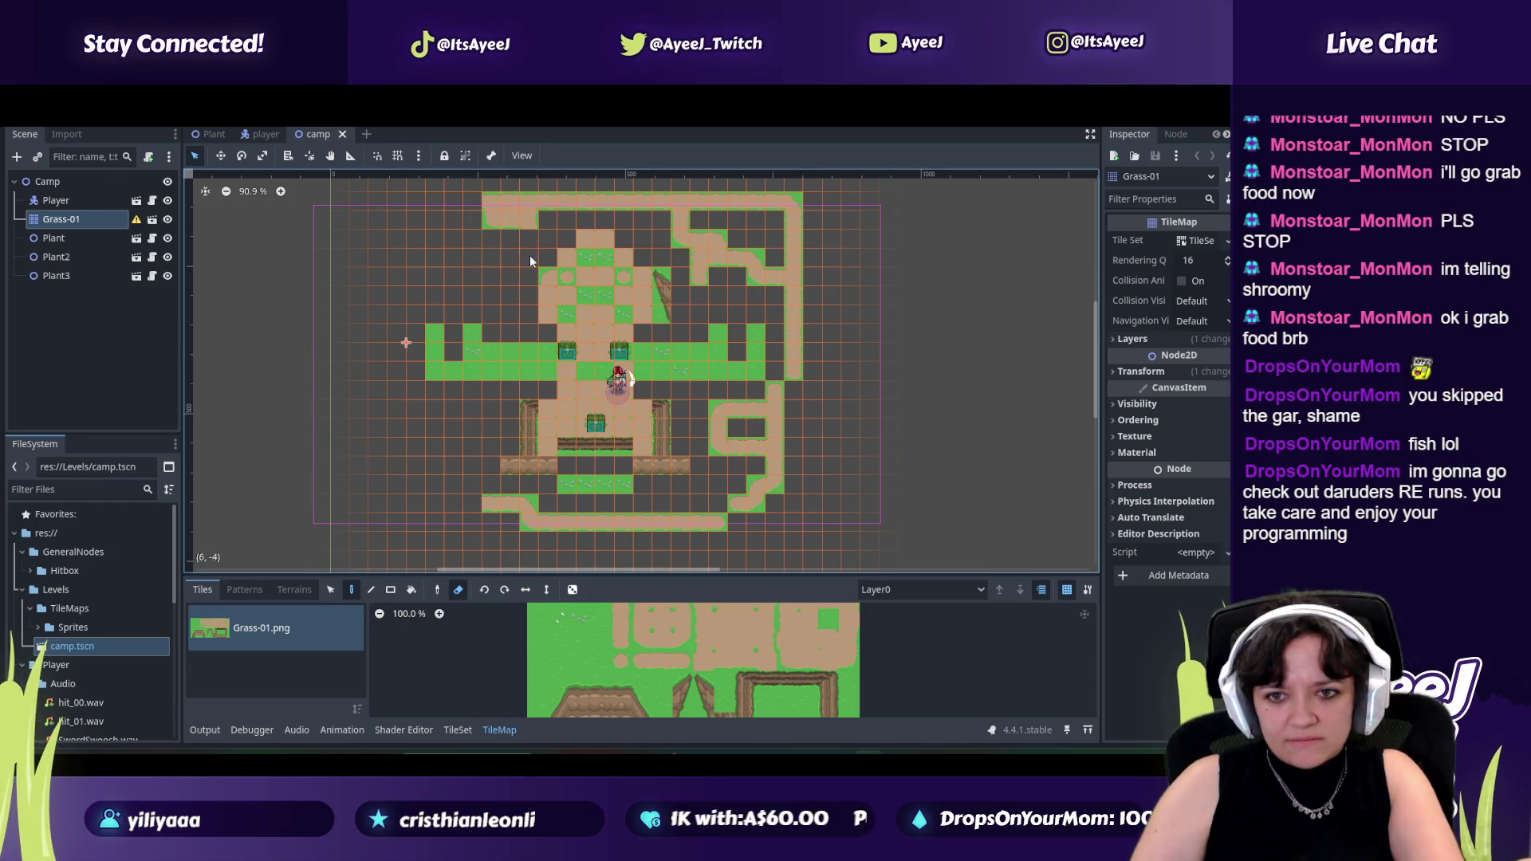
pyautogui.moveTo(585, 201)
pyautogui.mouseDown()
pyautogui.moveTo(778, 200)
pyautogui.moveTo(798, 328)
pyautogui.mouseUp()
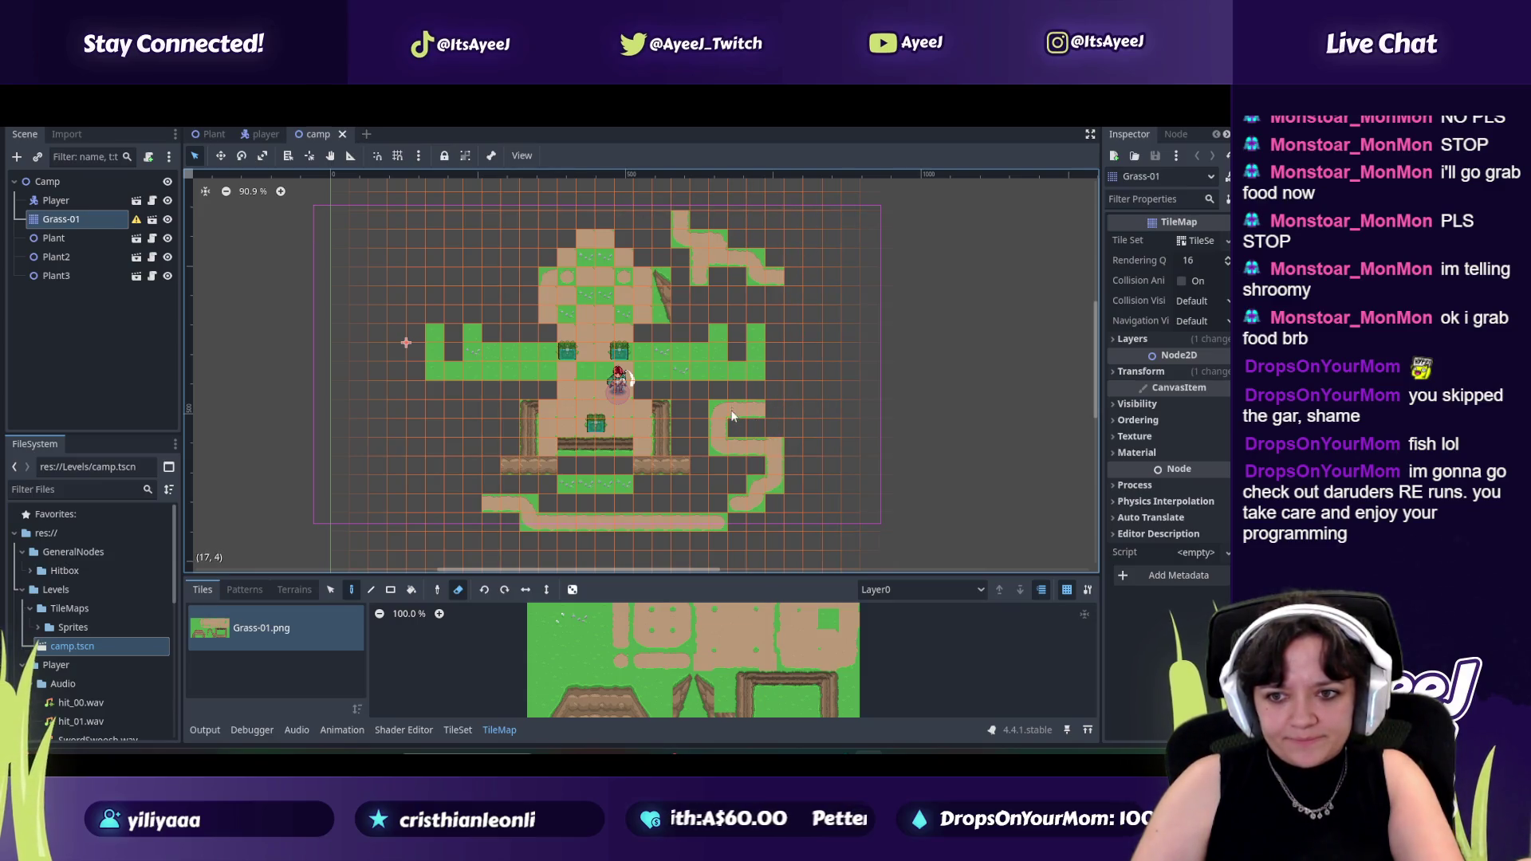
pyautogui.moveTo(715, 416)
pyautogui.mouseDown()
pyautogui.moveTo(764, 444)
pyautogui.moveTo(751, 488)
pyautogui.moveTo(575, 517)
pyautogui.moveTo(478, 508)
pyautogui.mouseUp()
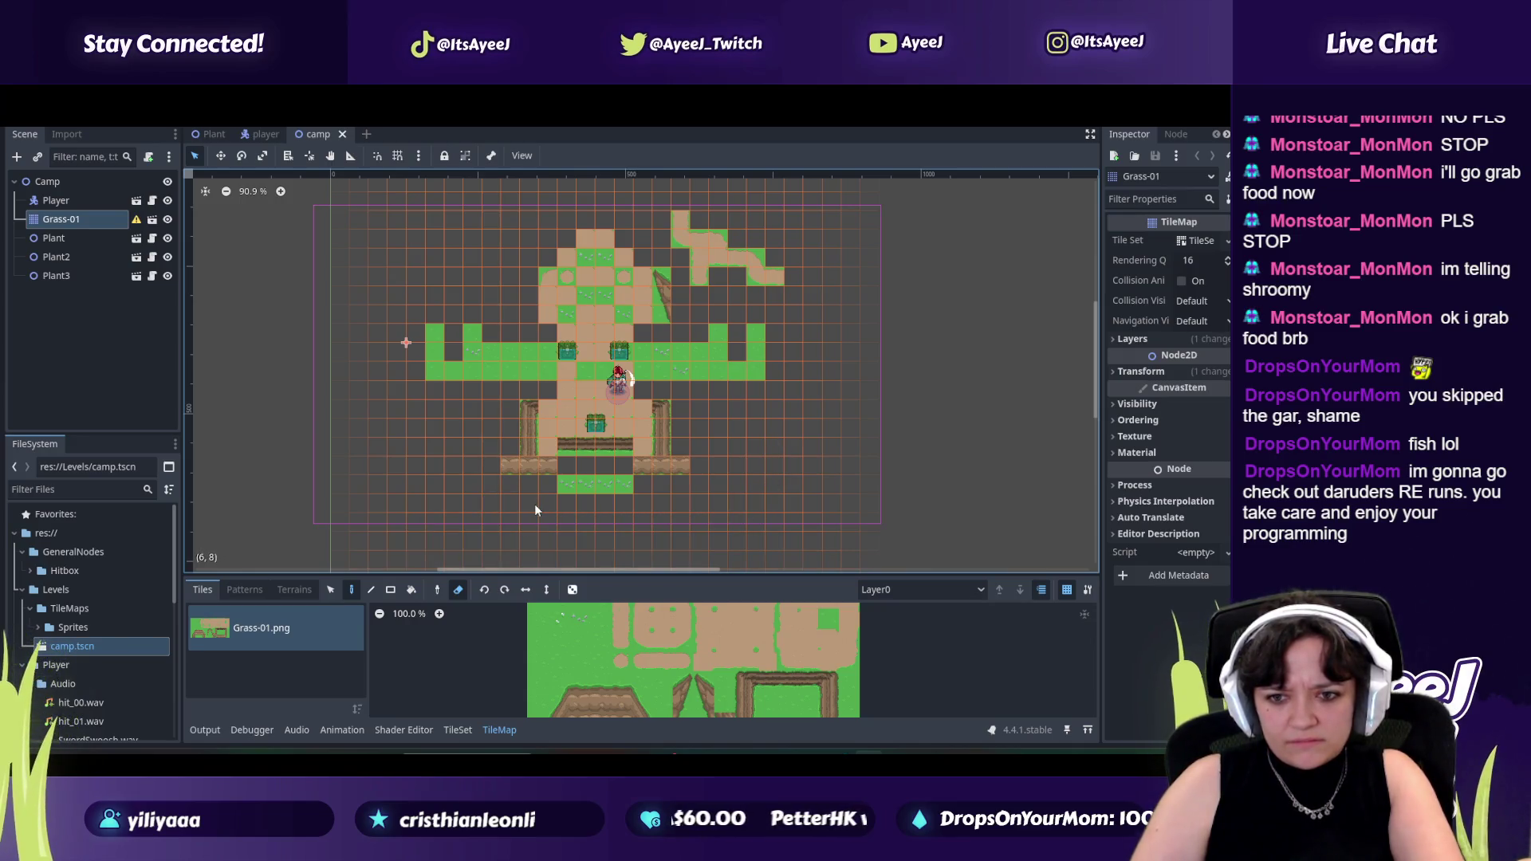
pyautogui.moveTo(695, 240)
pyautogui.mouseDown()
pyautogui.moveTo(679, 234)
pyautogui.moveTo(774, 278)
pyautogui.mouseUp()
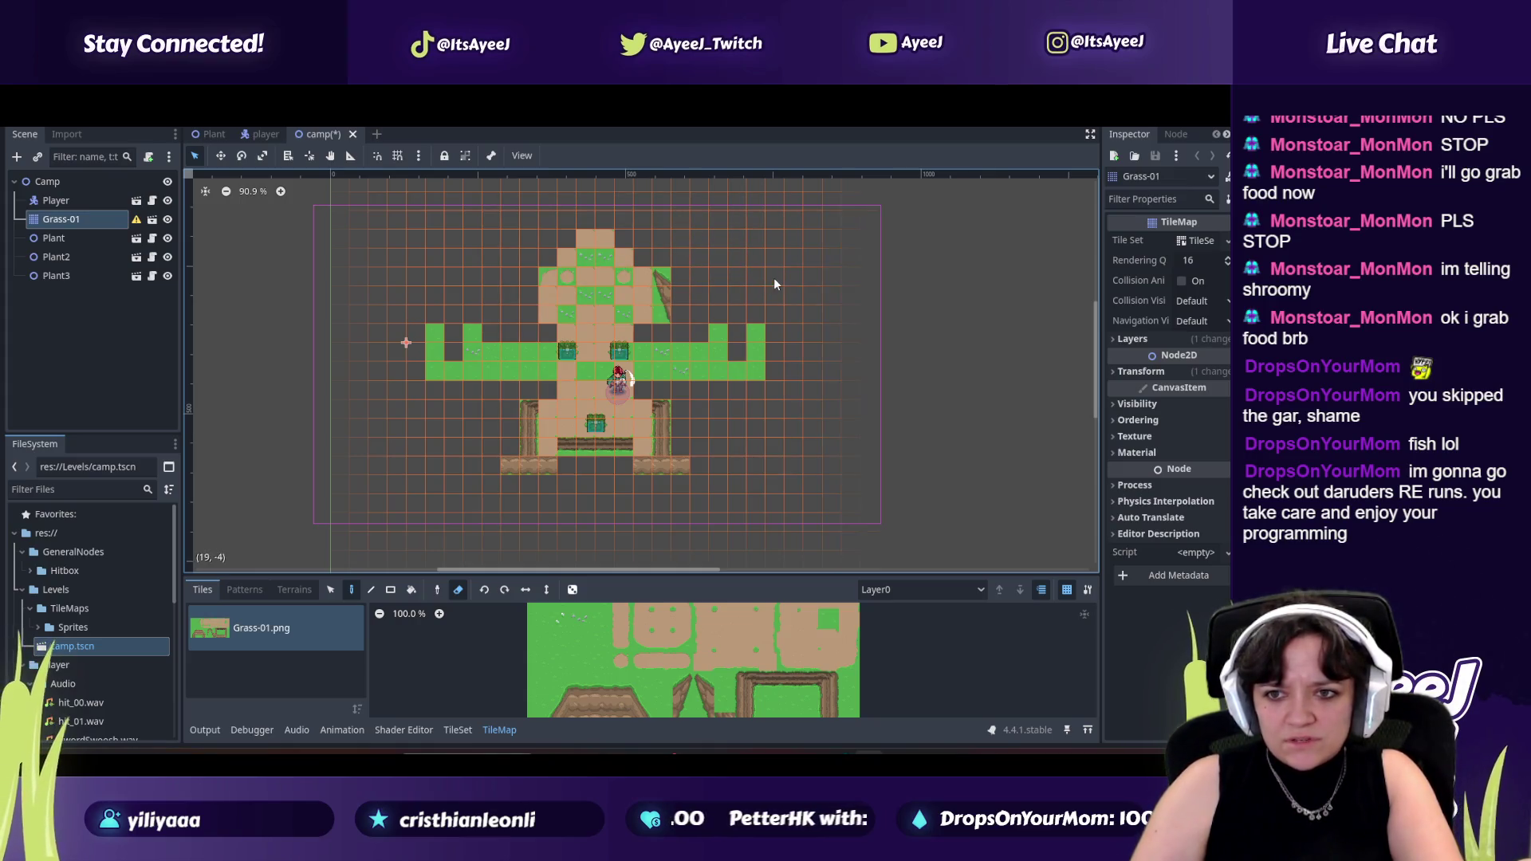
pyautogui.scroll(-3, 563, 319)
pyautogui.scroll(-2, 563, 319)
pyautogui.scroll(3, 576, 323)
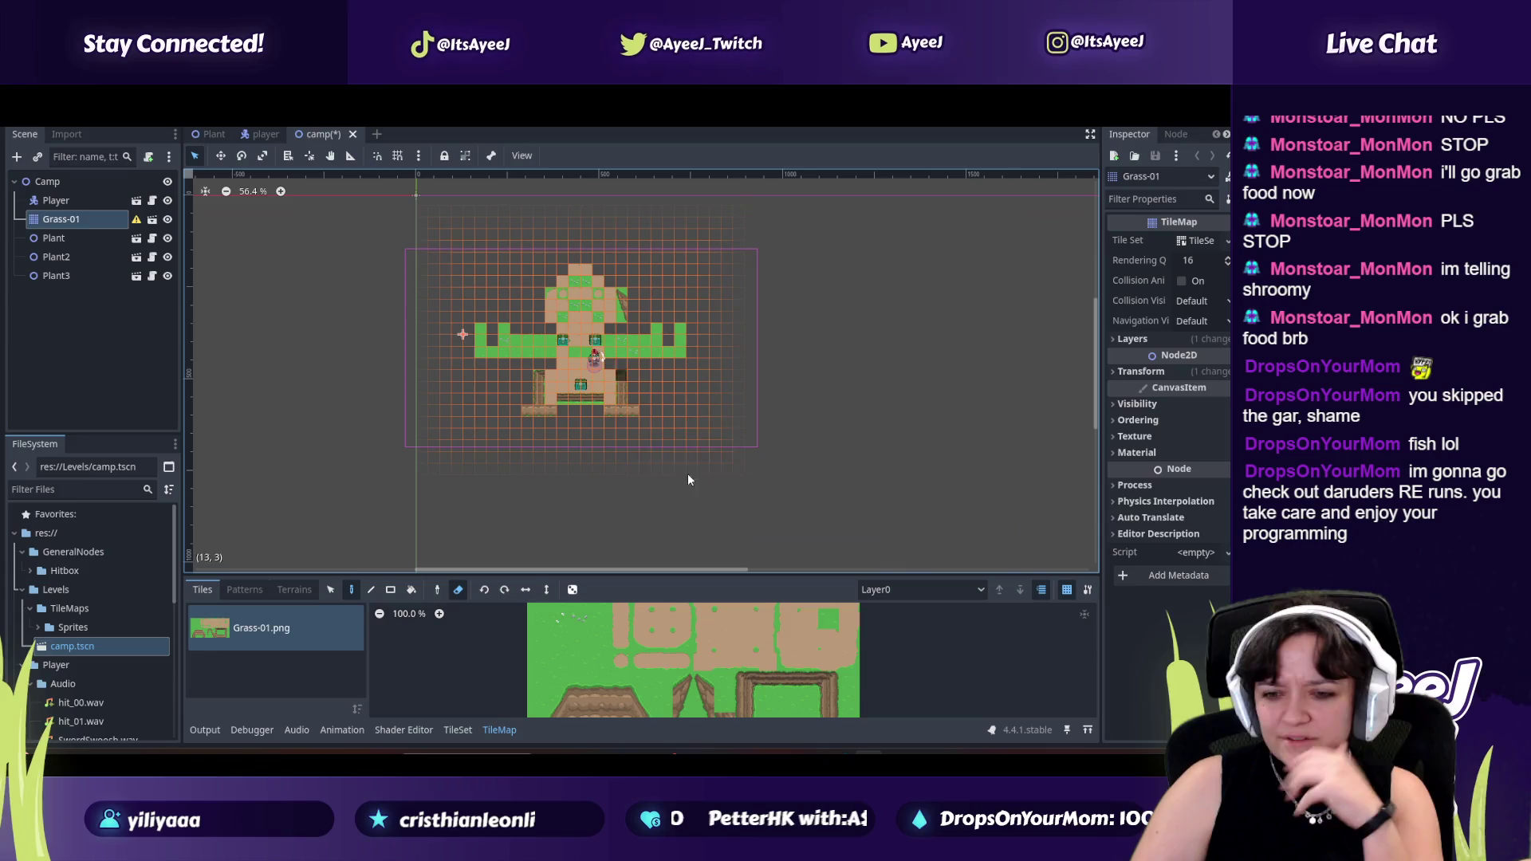
pyautogui.scroll(-2, 499, 314)
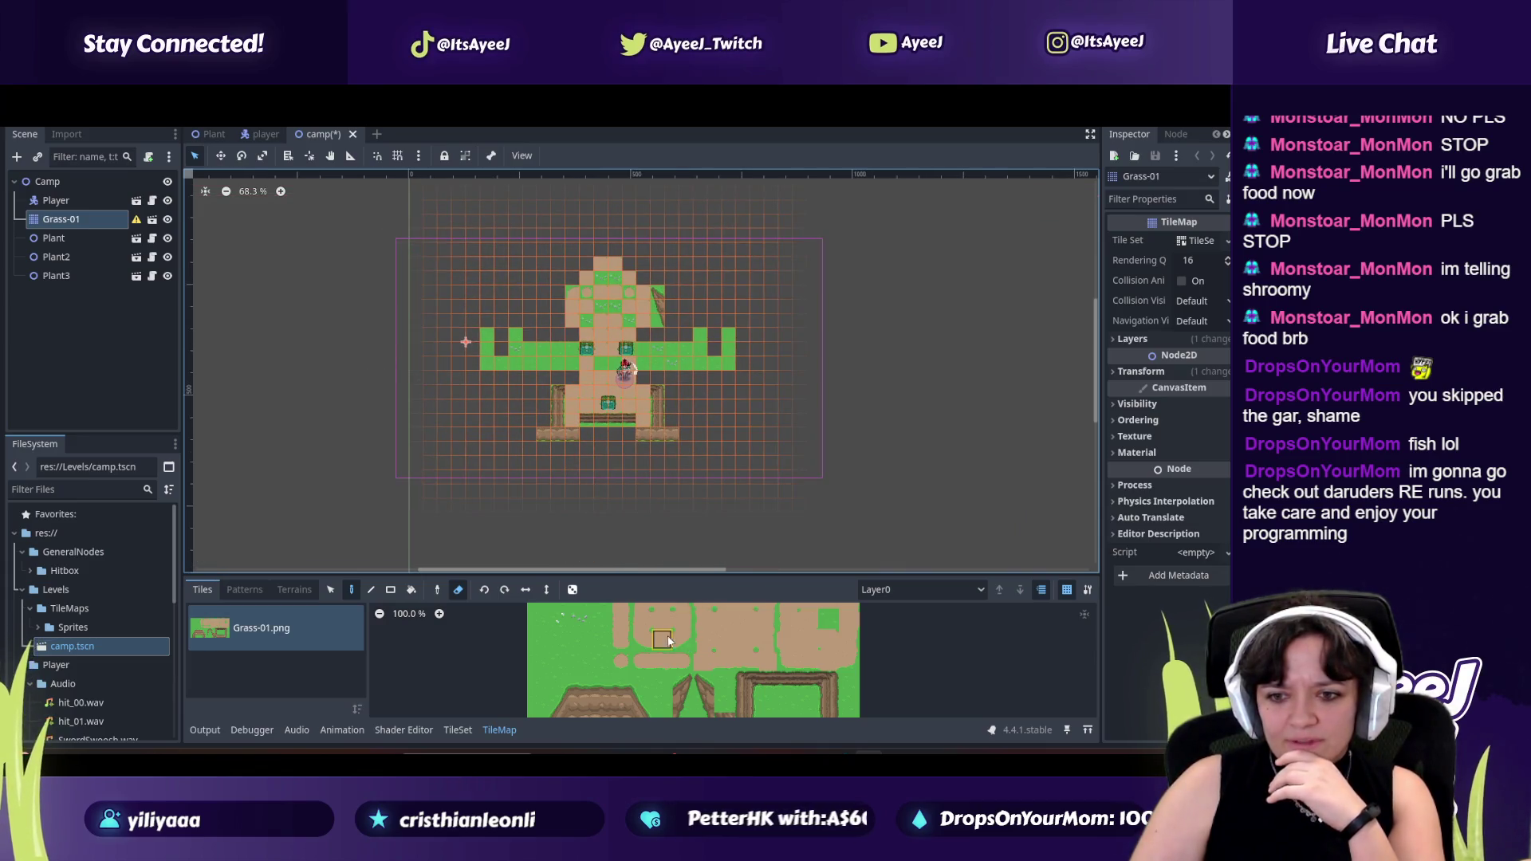
pyautogui.click(294, 590)
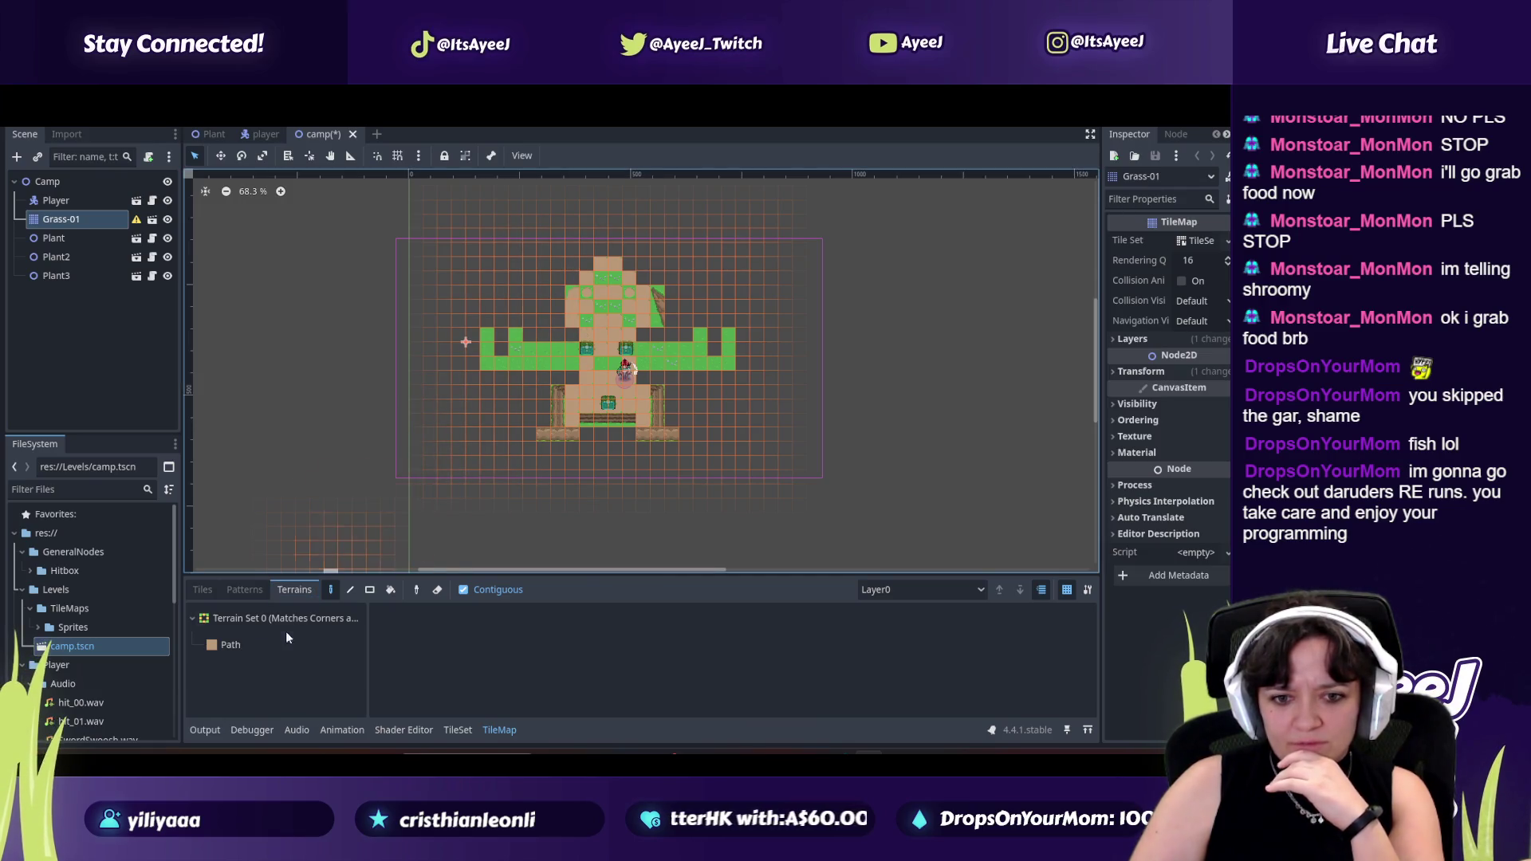
# Paint Path terrain over the cross's grass arms, undoing one stray stroke, and return to the Grass-01 tile atlas.
pyautogui.click(243, 645)
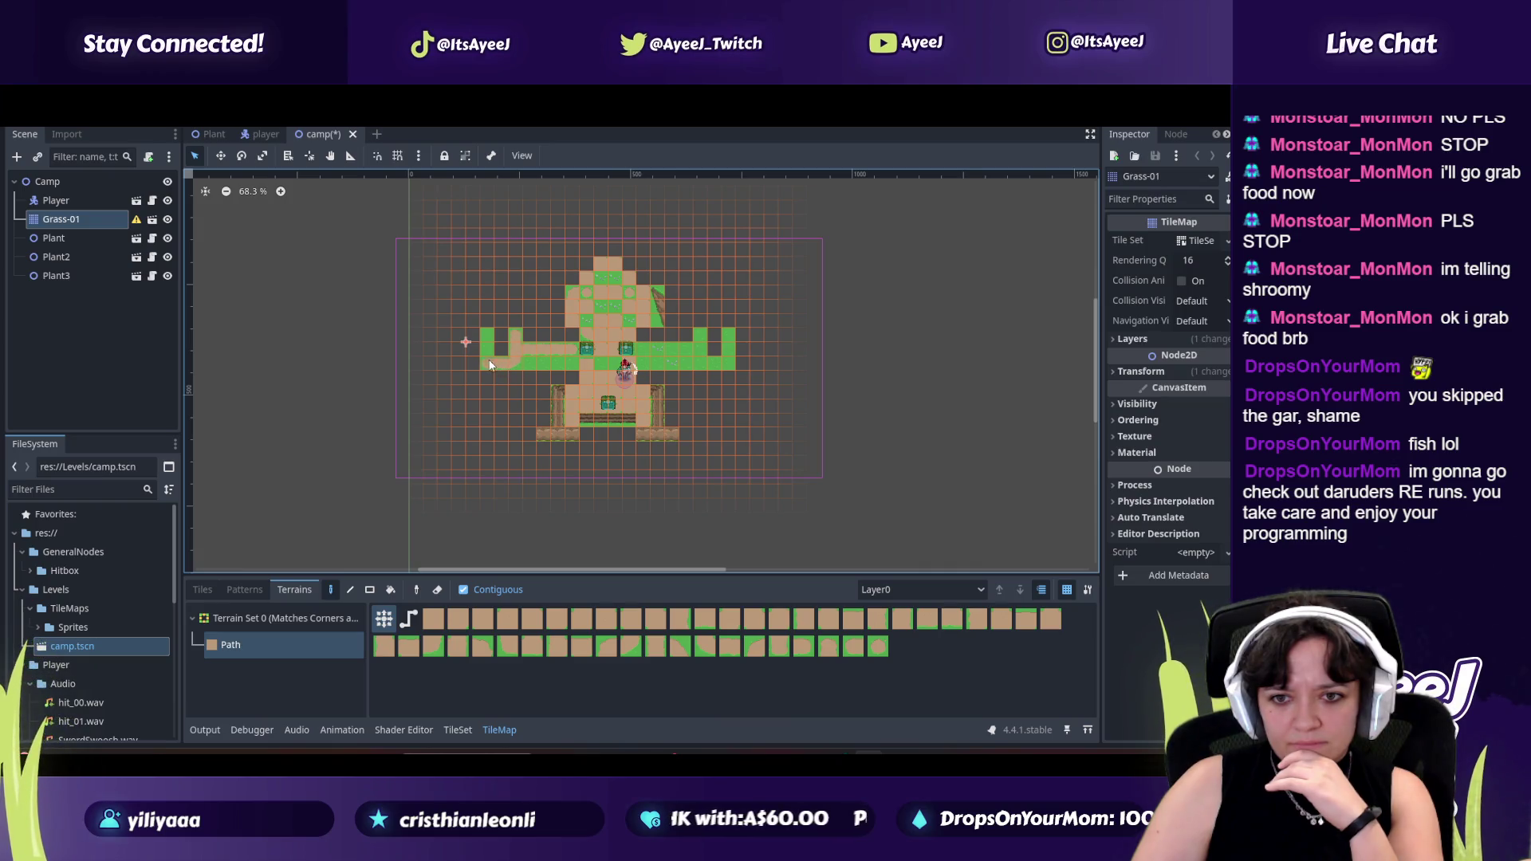
pyautogui.moveTo(489, 362); pyautogui.dragTo(484, 344)
pyautogui.hotkey('ctrl', 'z')
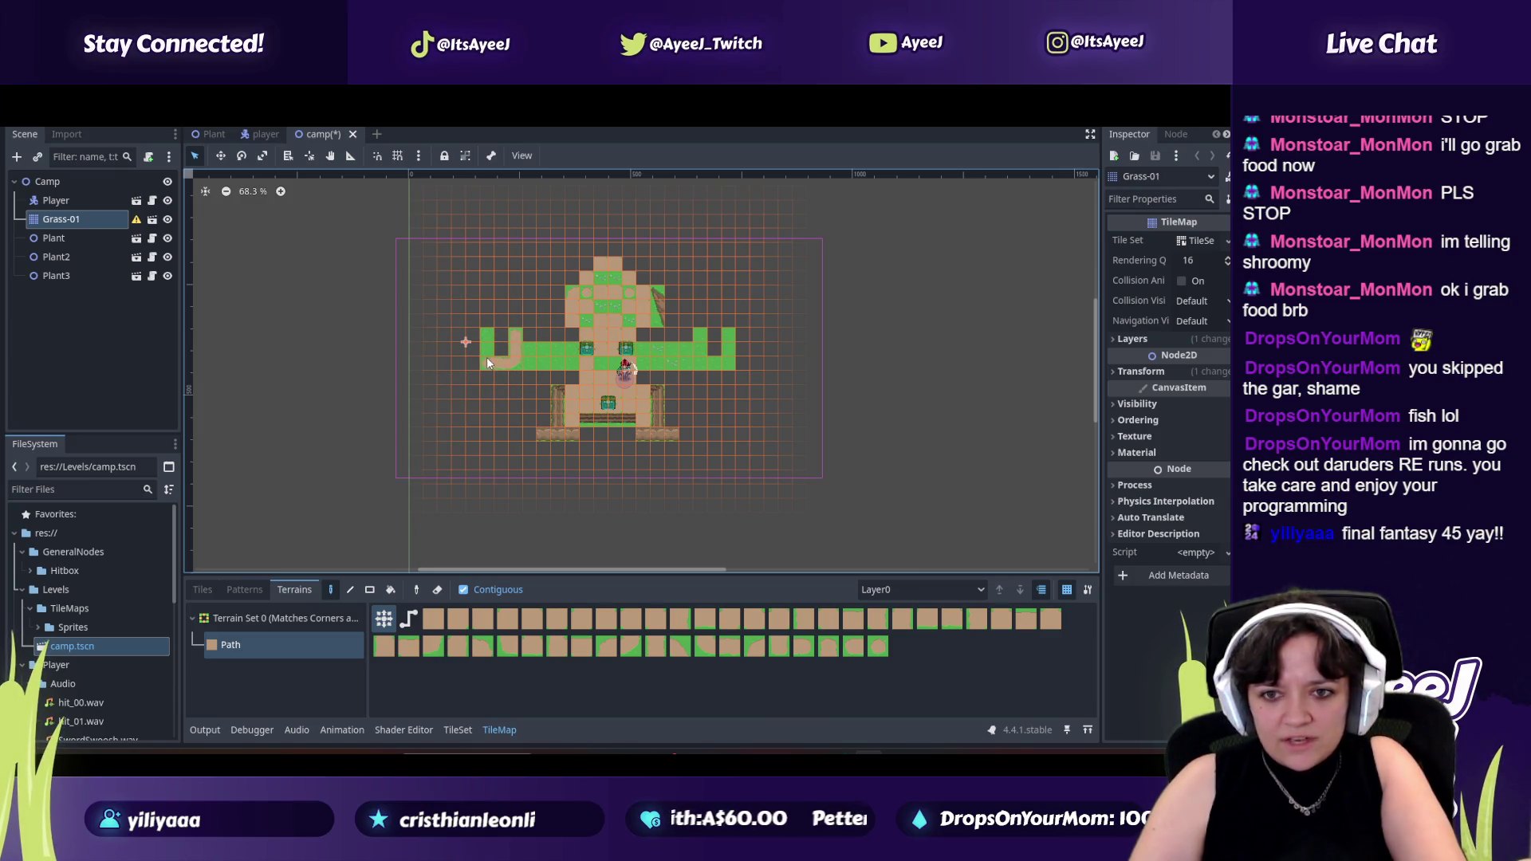
pyautogui.moveTo(571, 362); pyautogui.dragTo(522, 366)
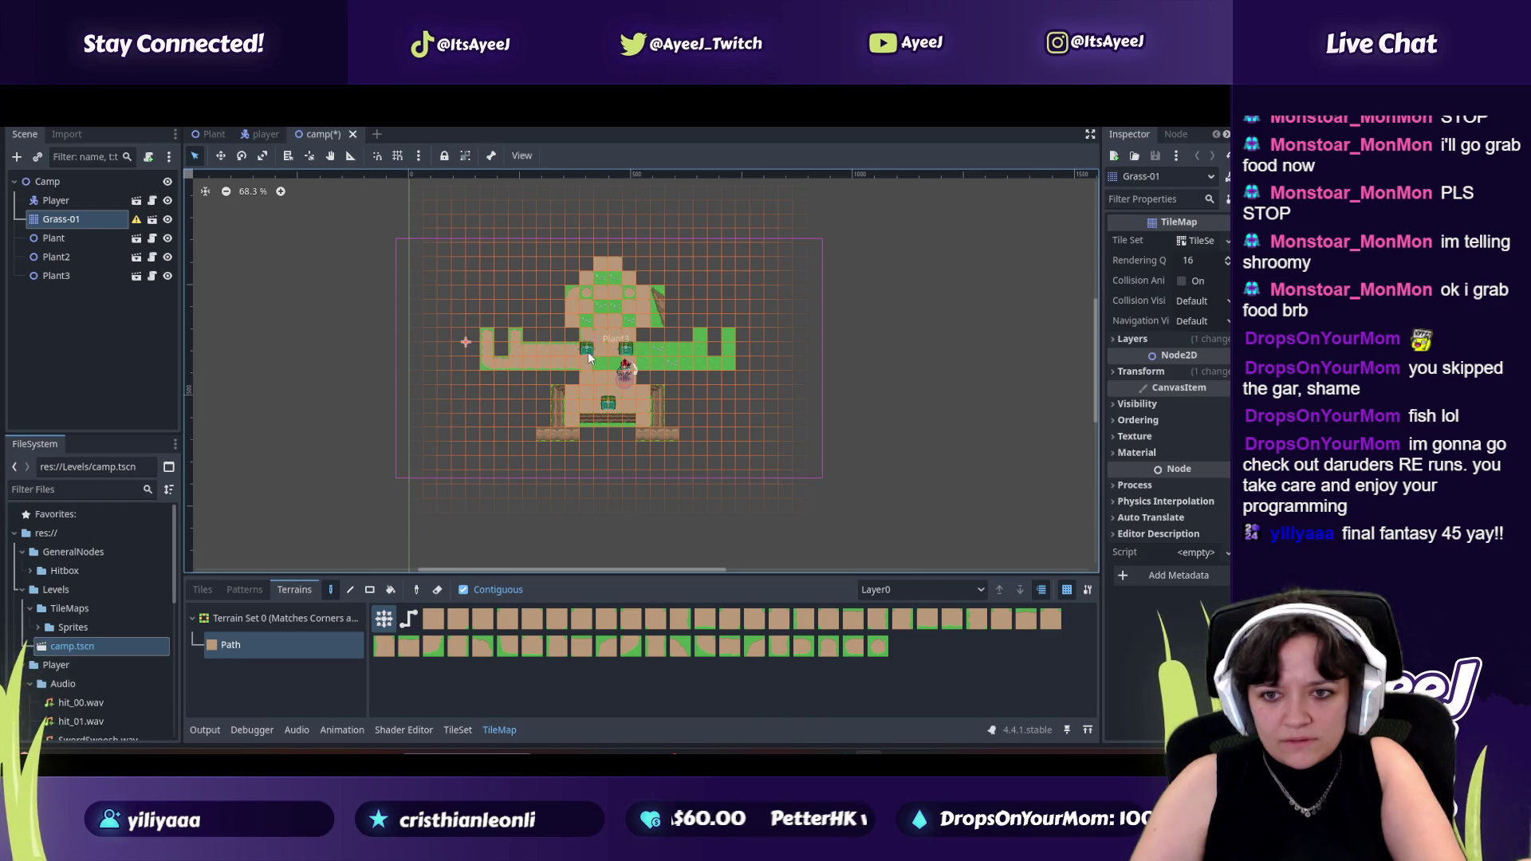
pyautogui.moveTo(700, 341)
pyautogui.mouseDown()
pyautogui.moveTo(633, 353)
pyautogui.moveTo(719, 364)
pyautogui.mouseUp()
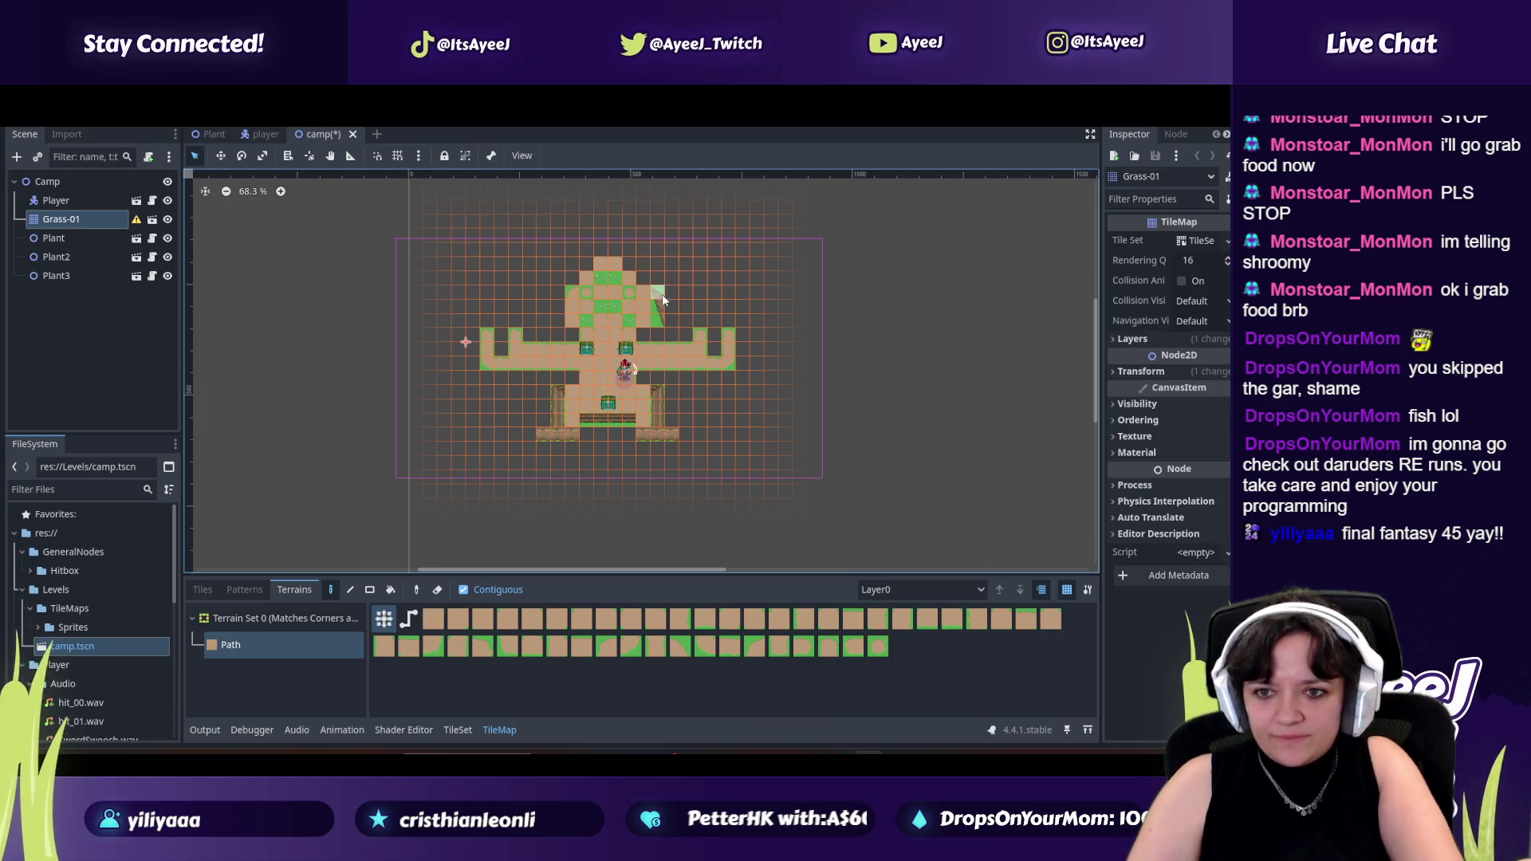
pyautogui.click(202, 589)
pyautogui.click(457, 589)
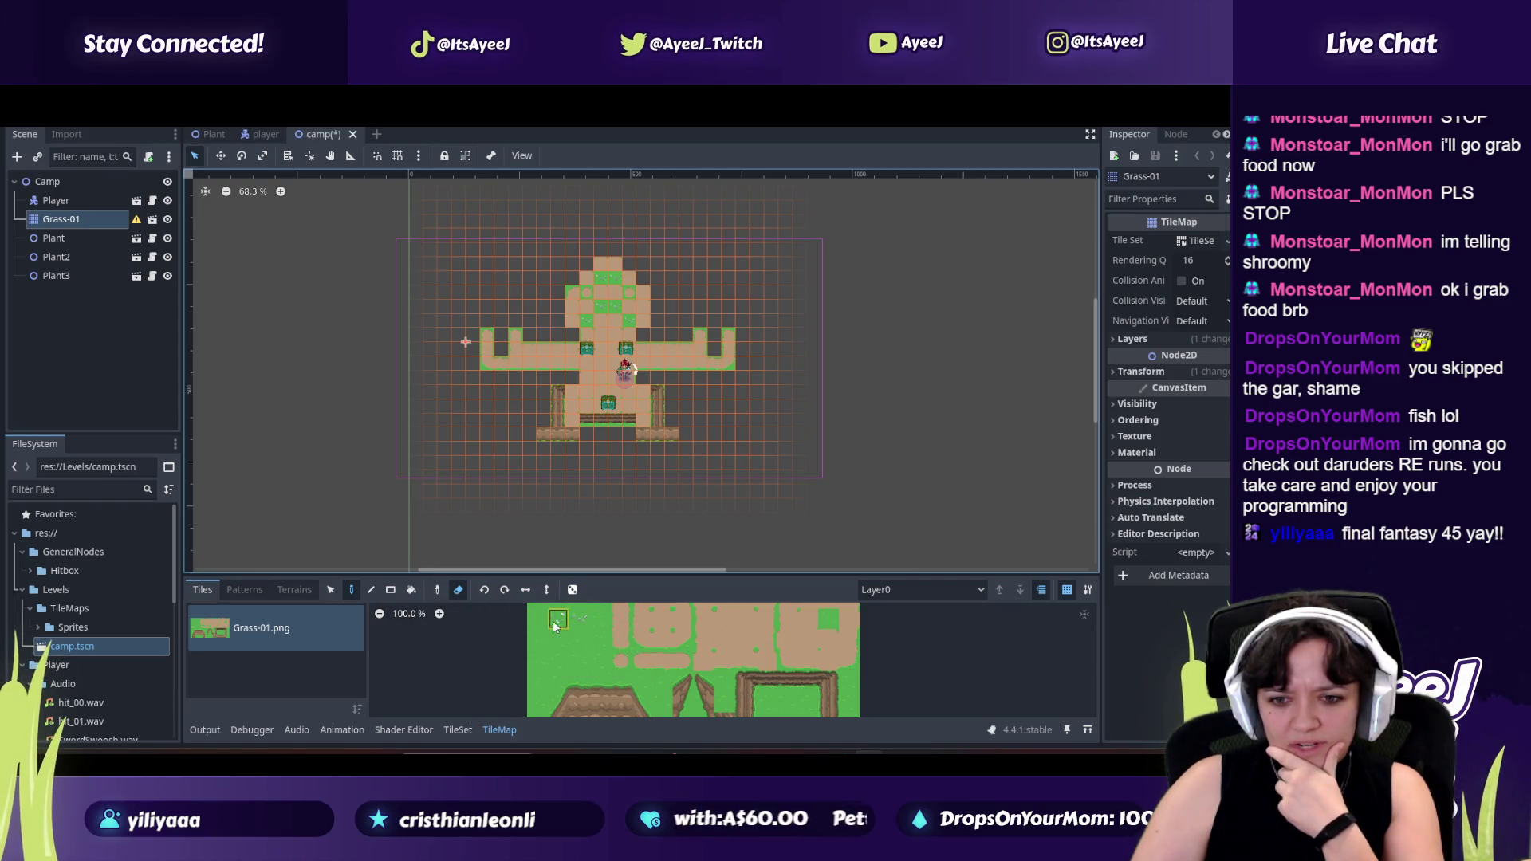
# Paint a 4x3 grass block onto the camp map, then bring up the Spotify player.
pyautogui.moveTo(537, 618); pyautogui.dragTo(600, 658)
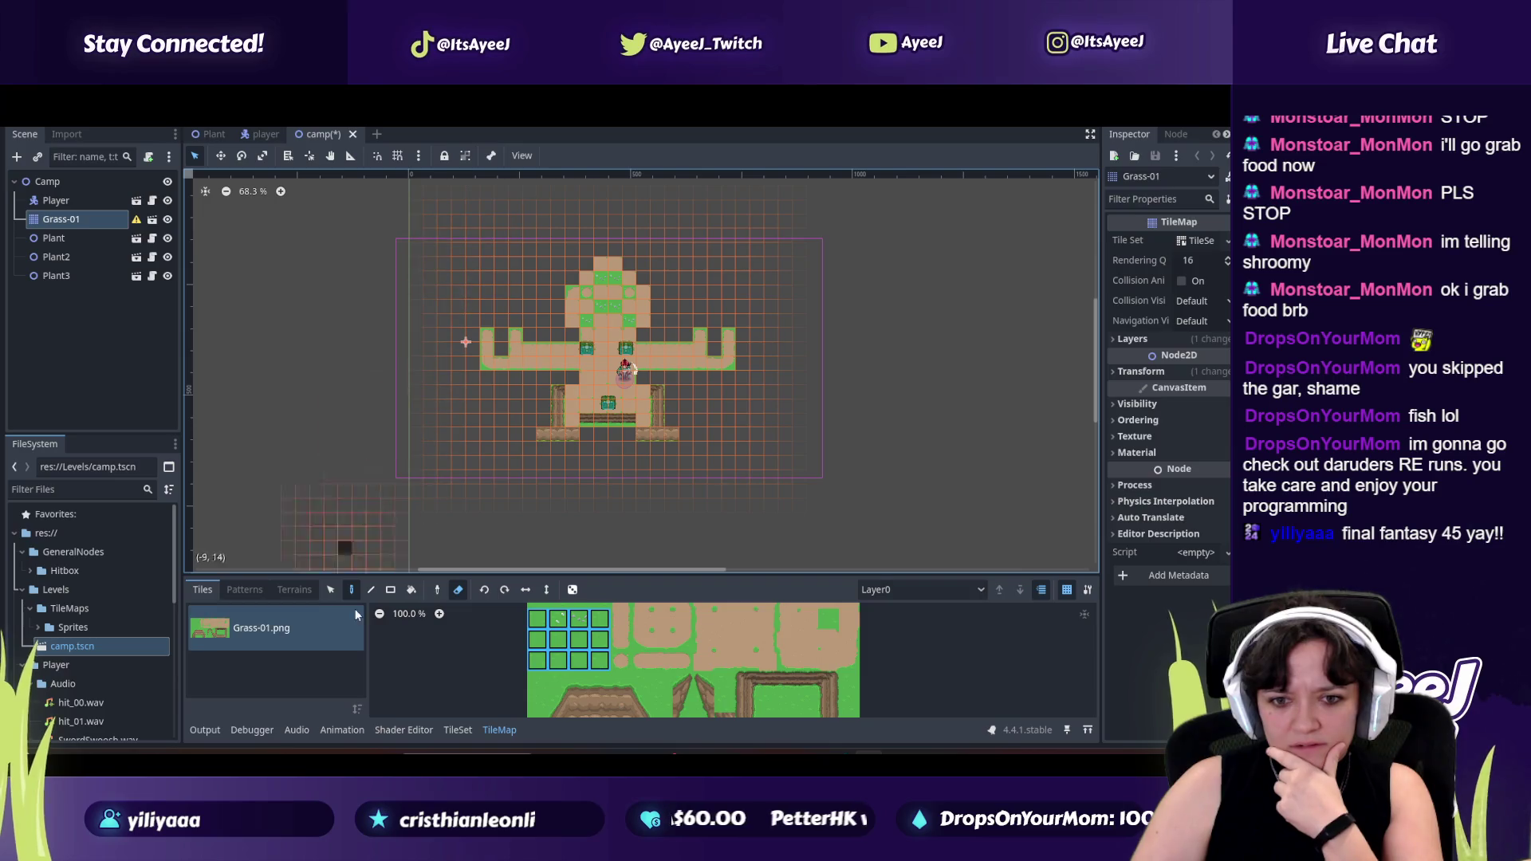
pyautogui.click(457, 588)
pyautogui.click(438, 263)
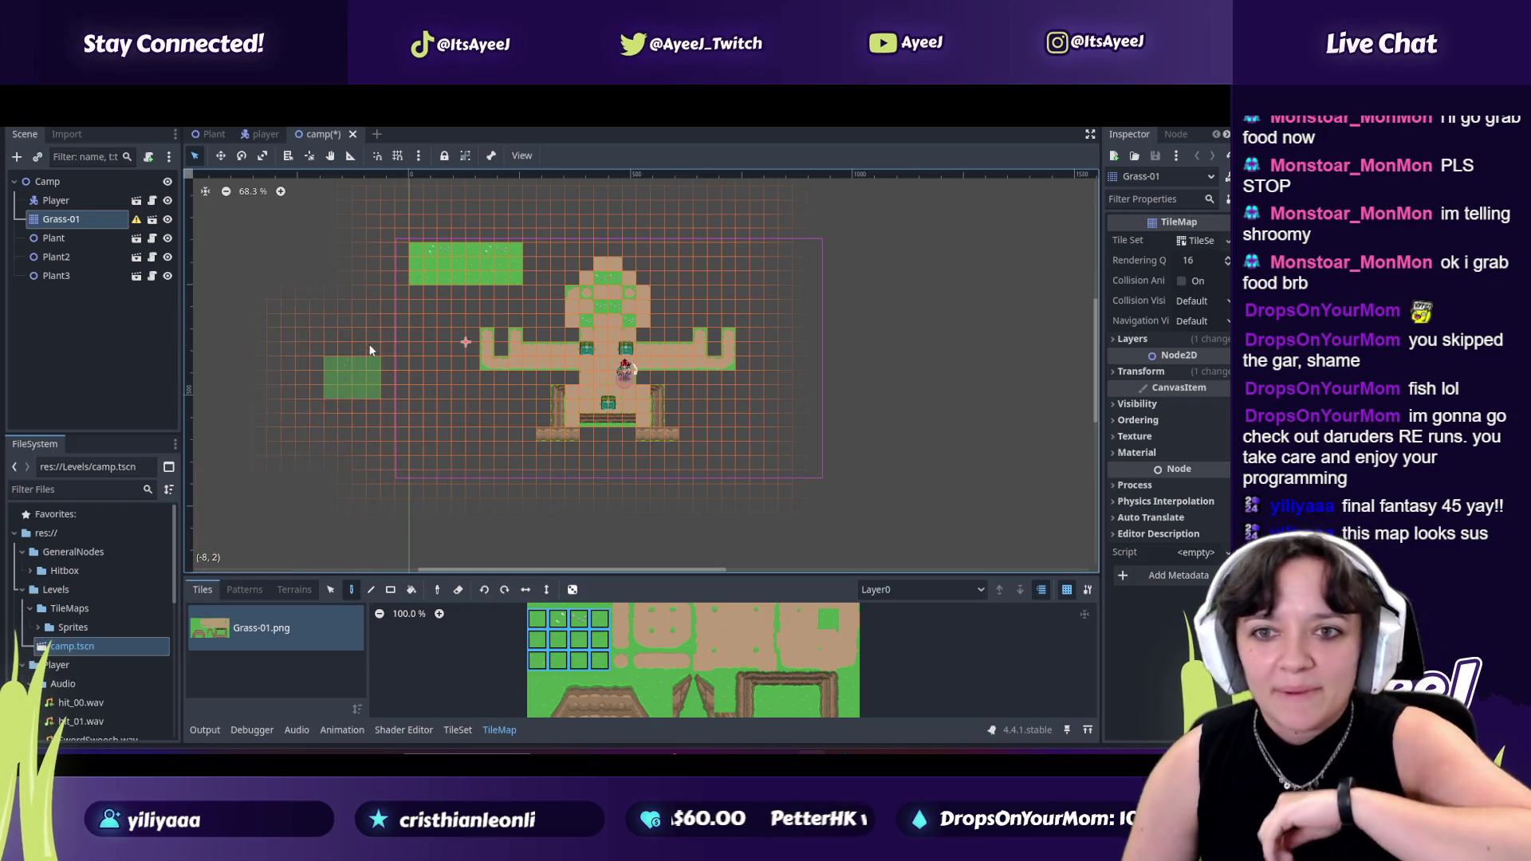
pyautogui.click(724, 743)
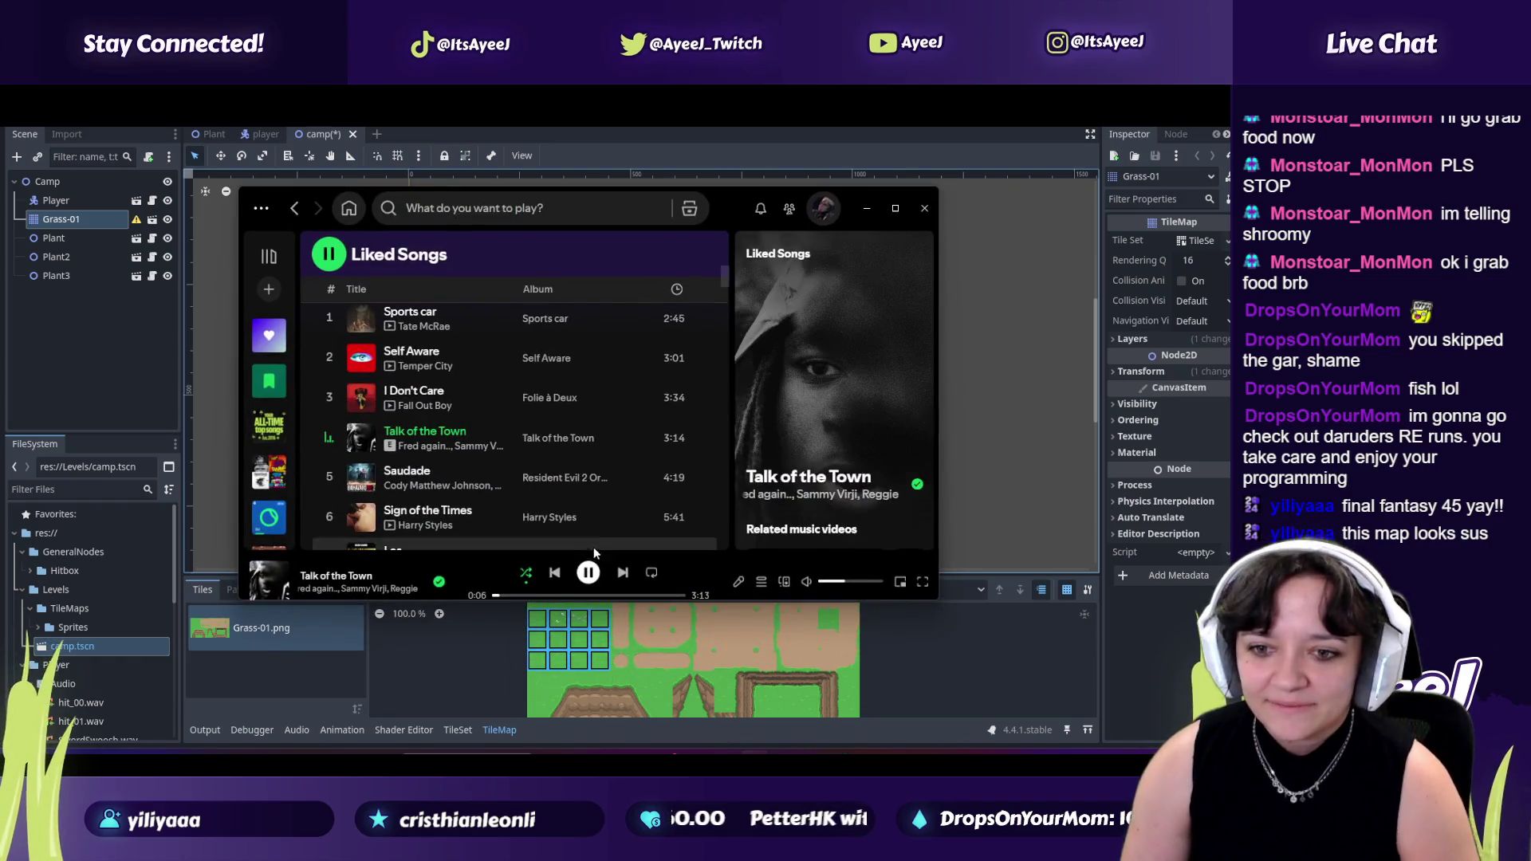
# Skip to the next song, dismiss Spotify and paint a grass strip down the map's side.
pyautogui.click(623, 573)
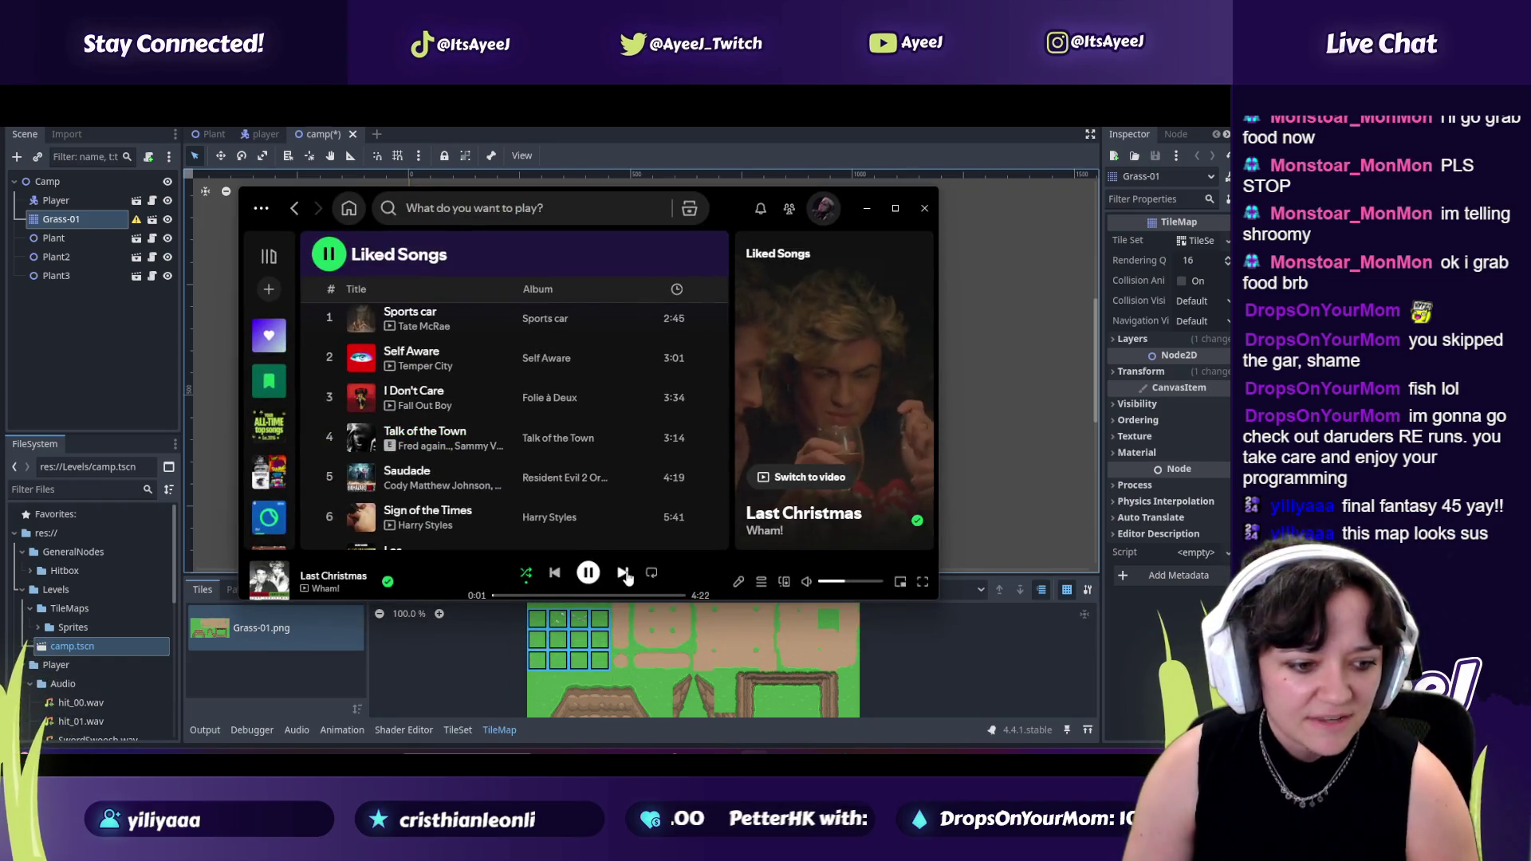
pyautogui.click(838, 237)
pyautogui.moveTo(792, 264)
pyautogui.mouseDown()
pyautogui.moveTo(788, 456)
pyautogui.moveTo(406, 456)
pyautogui.moveTo(426, 431)
pyautogui.moveTo(409, 425)
pyautogui.moveTo(401, 378)
pyautogui.moveTo(420, 260)
pyautogui.moveTo(401, 260)
pyautogui.moveTo(556, 252)
pyautogui.mouseUp()
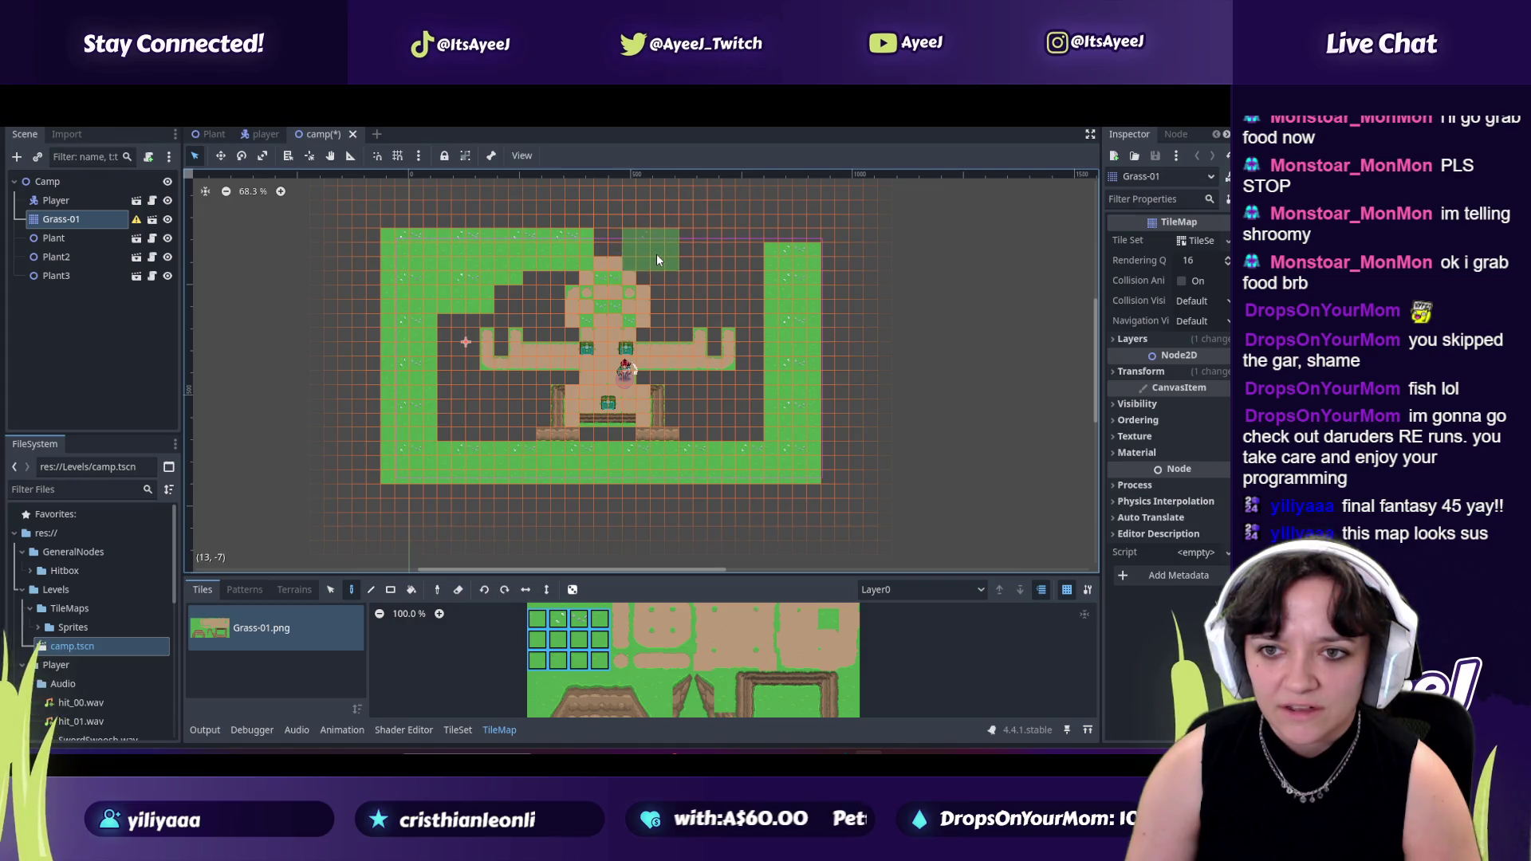
# Fill the top row and the upper-right, bottom-left and bottom-right corners with grass.
pyautogui.moveTo(656, 254); pyautogui.dragTo(784, 253)
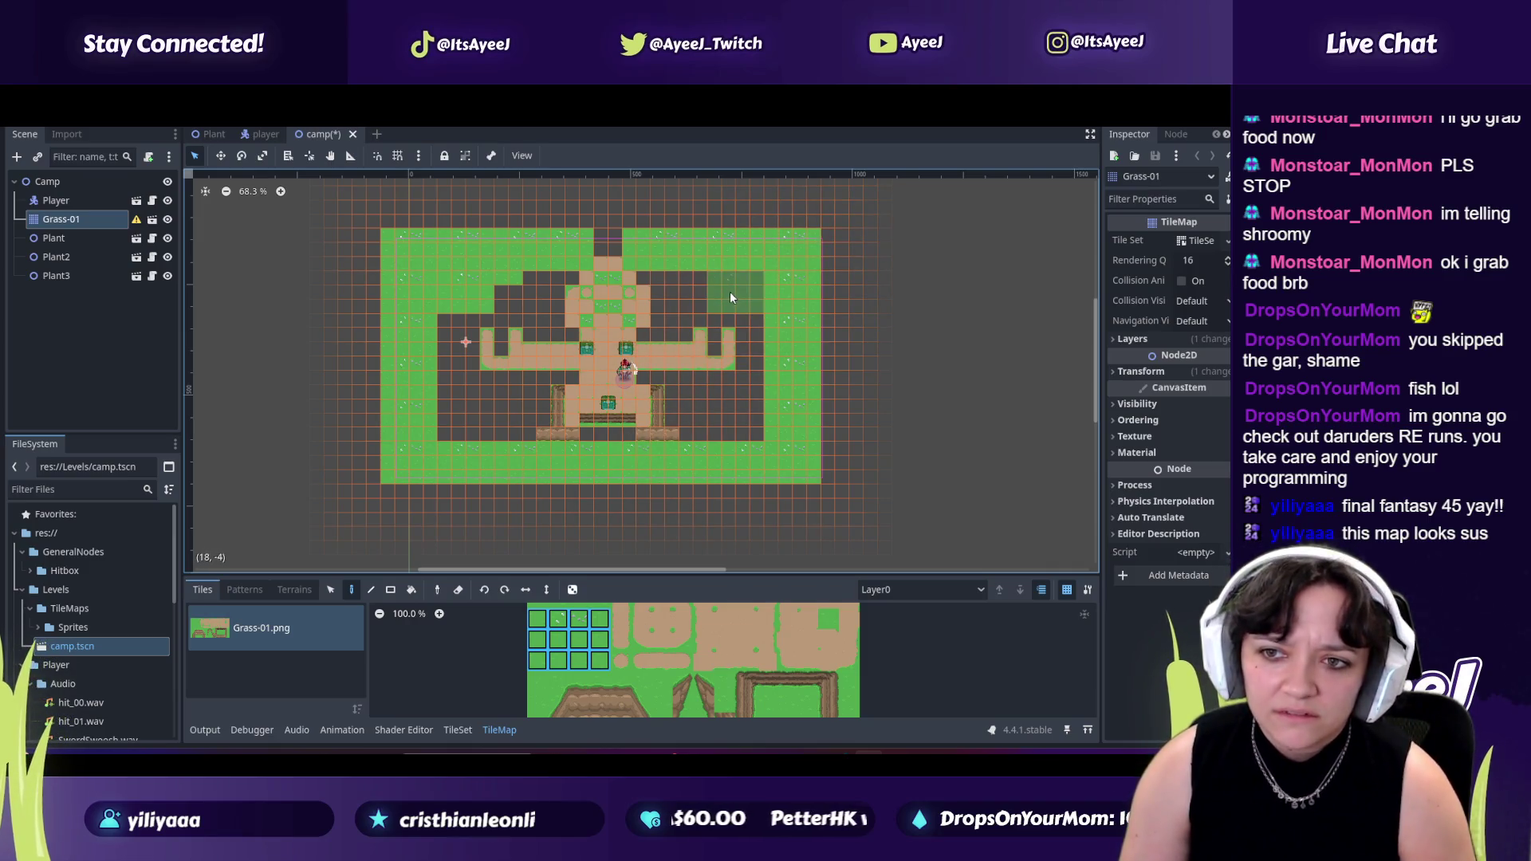
pyautogui.click(677, 287)
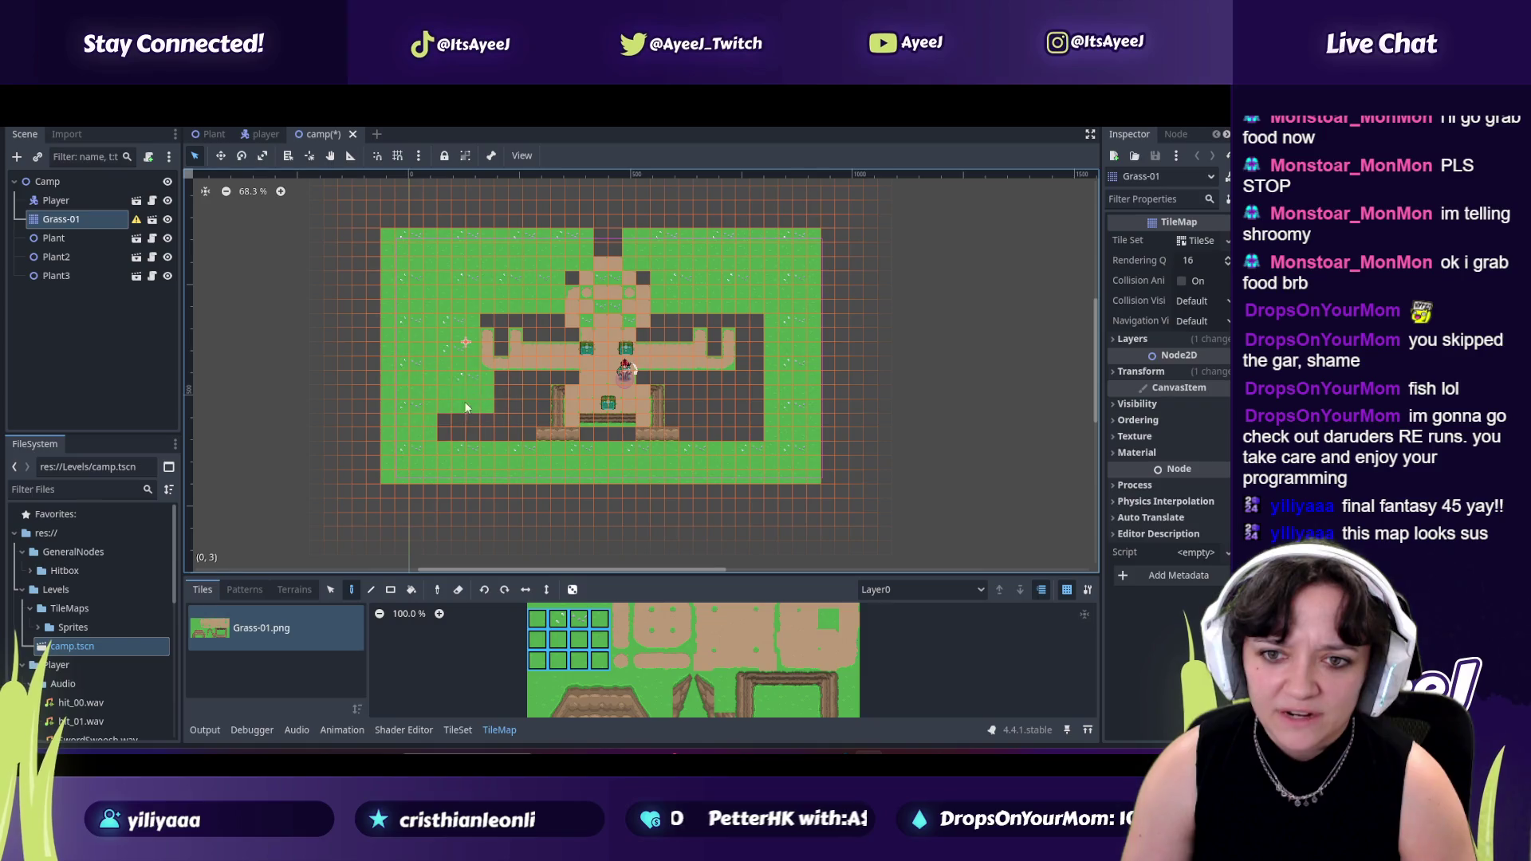
pyautogui.click(504, 413)
pyautogui.click(716, 400)
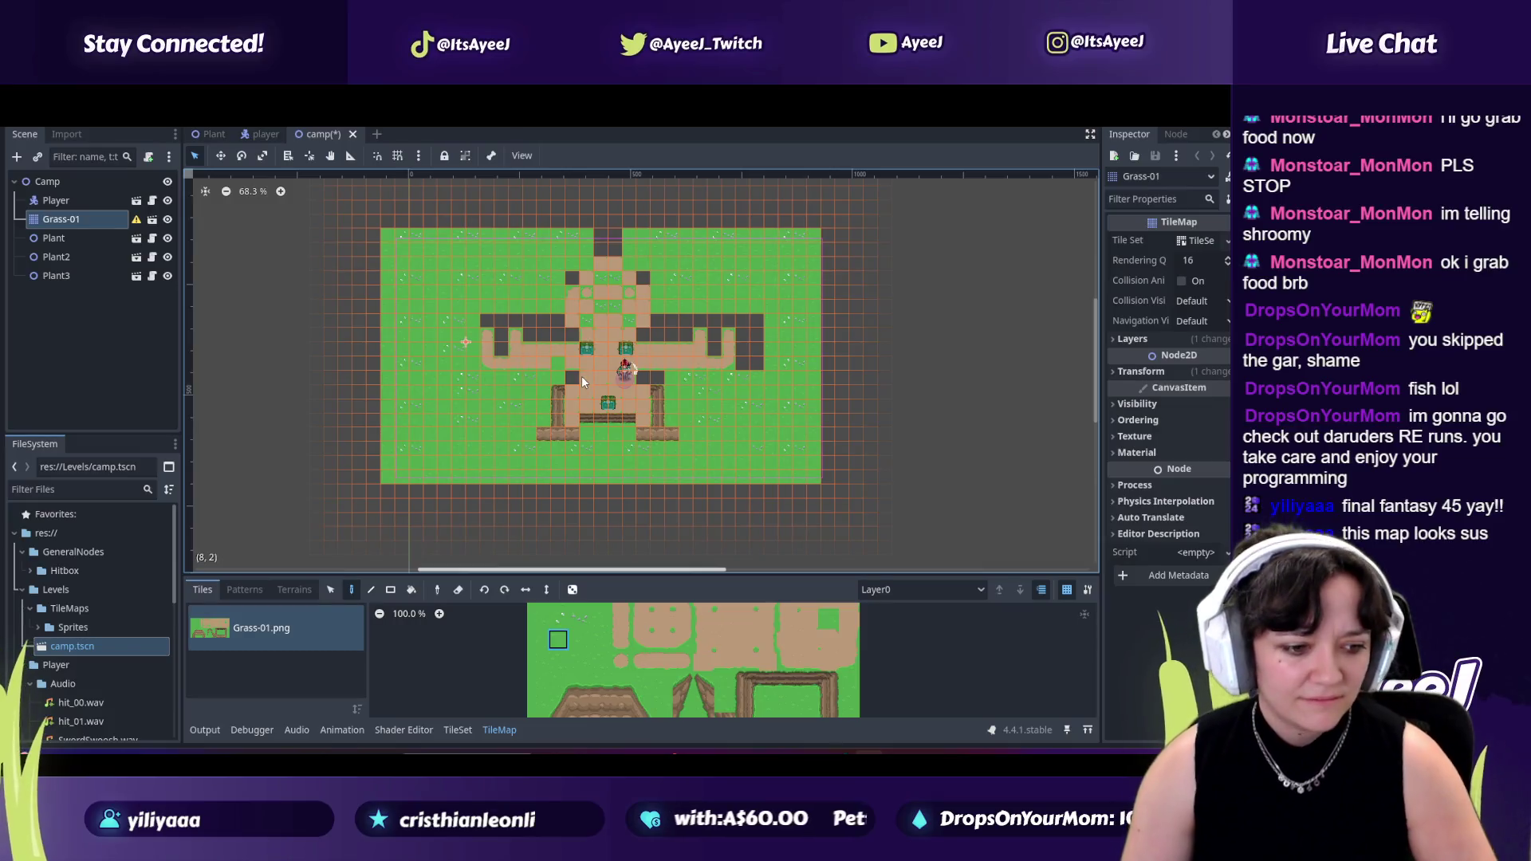
# Cover the remaining gaps above the posts and along the path arms with grass, then enlarge the tile palette.
pyautogui.click(553, 377)
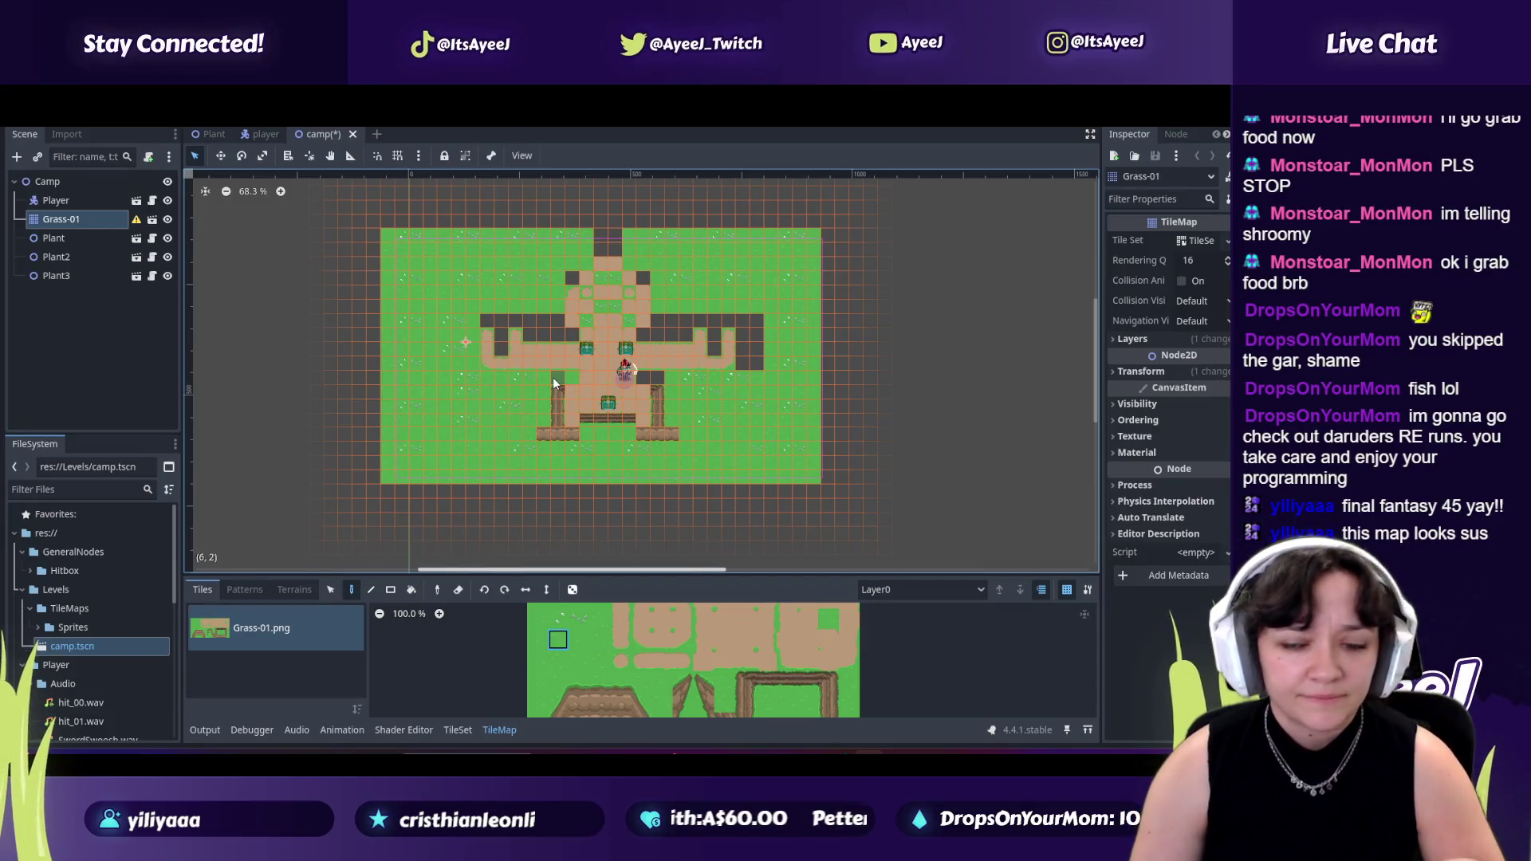
pyautogui.click(648, 377)
pyautogui.moveTo(659, 322); pyautogui.dragTo(644, 335)
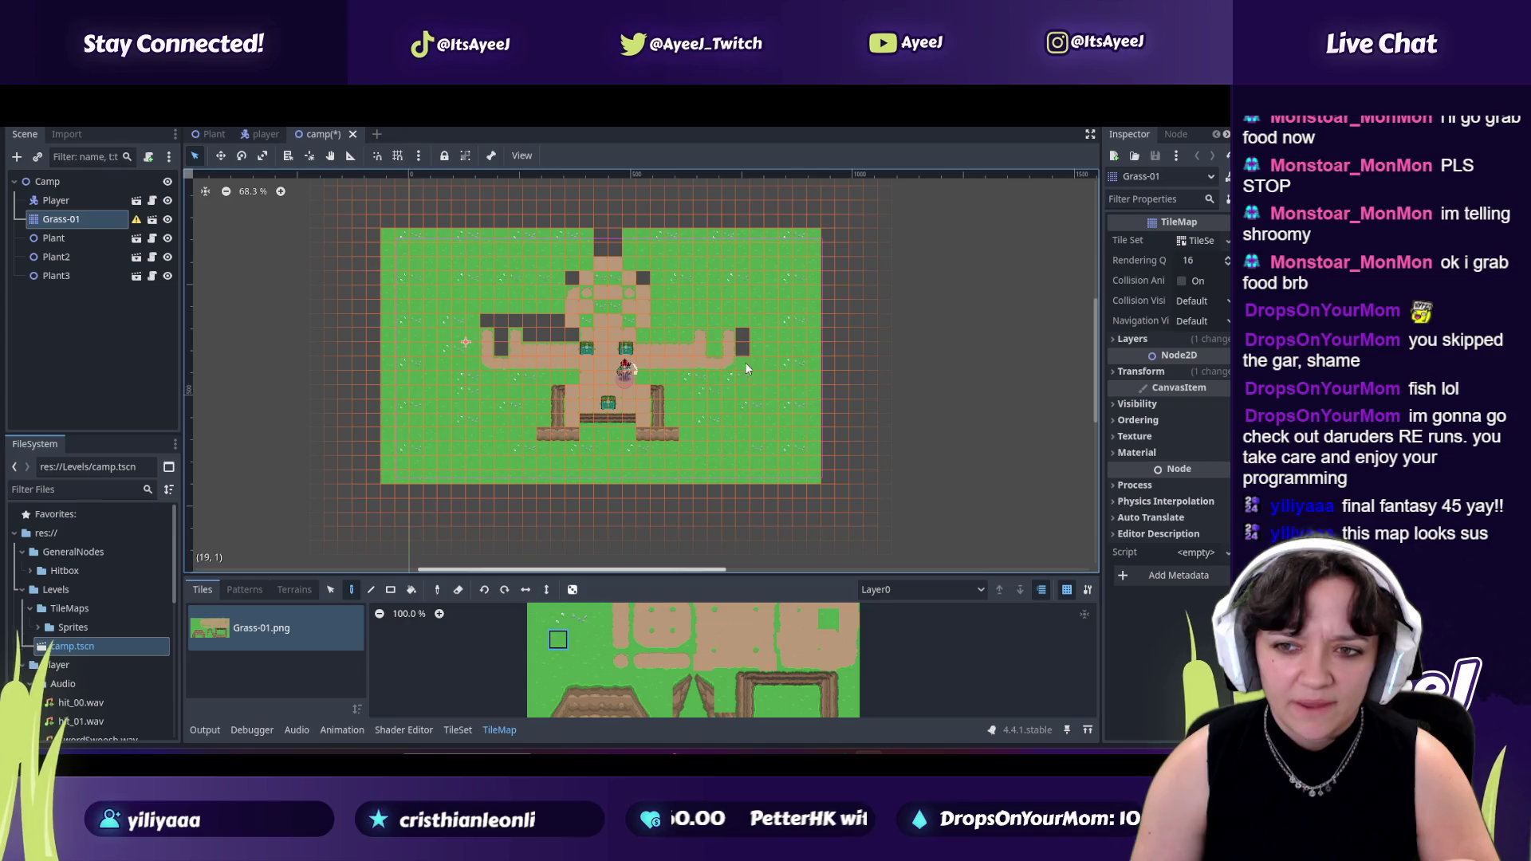
pyautogui.click(500, 341)
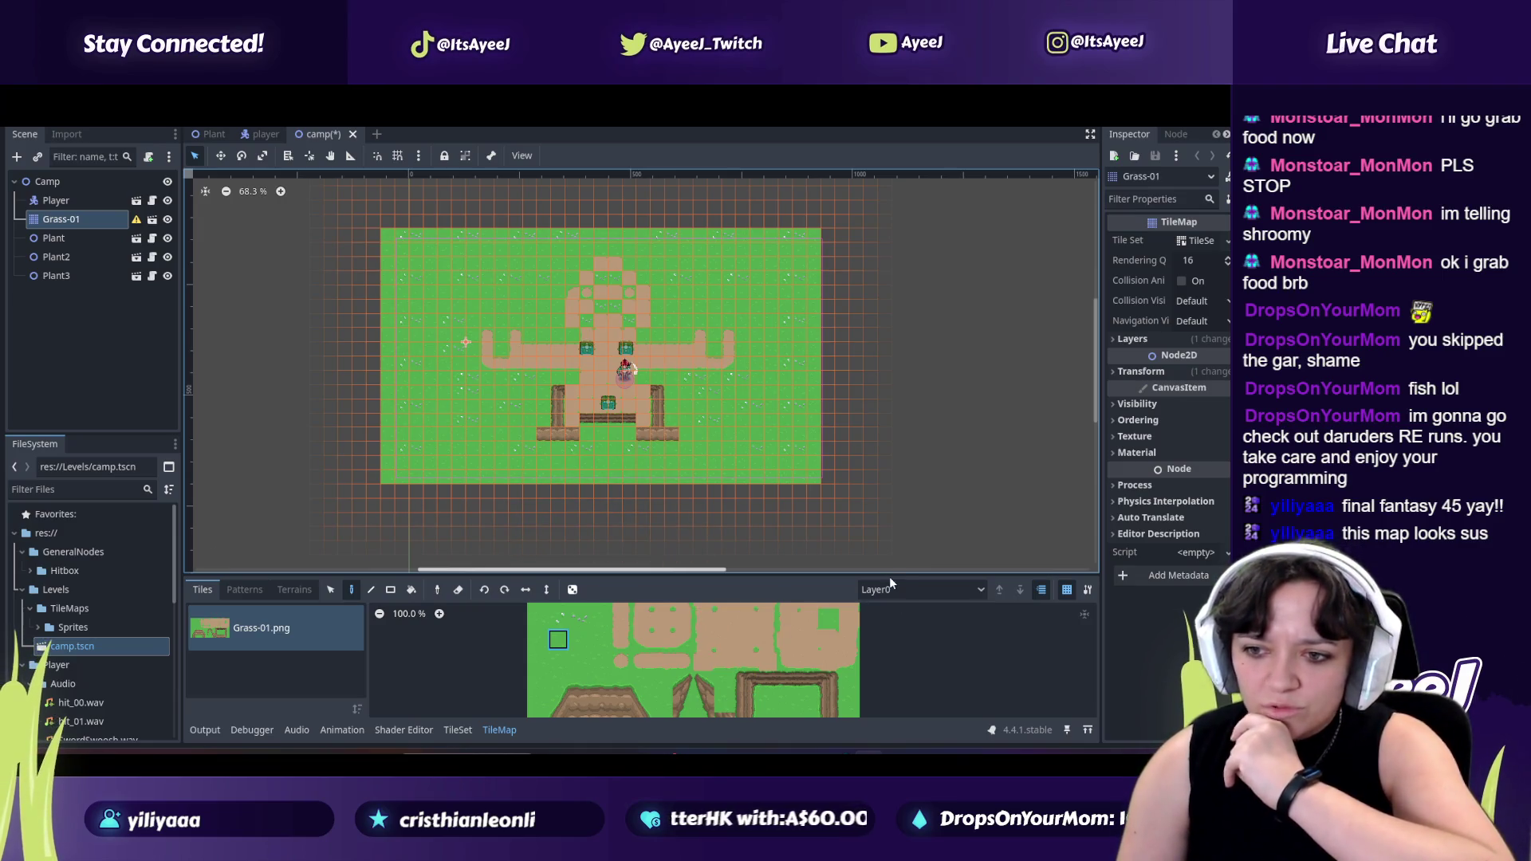
pyautogui.moveTo(894, 573); pyautogui.dragTo(886, 488)
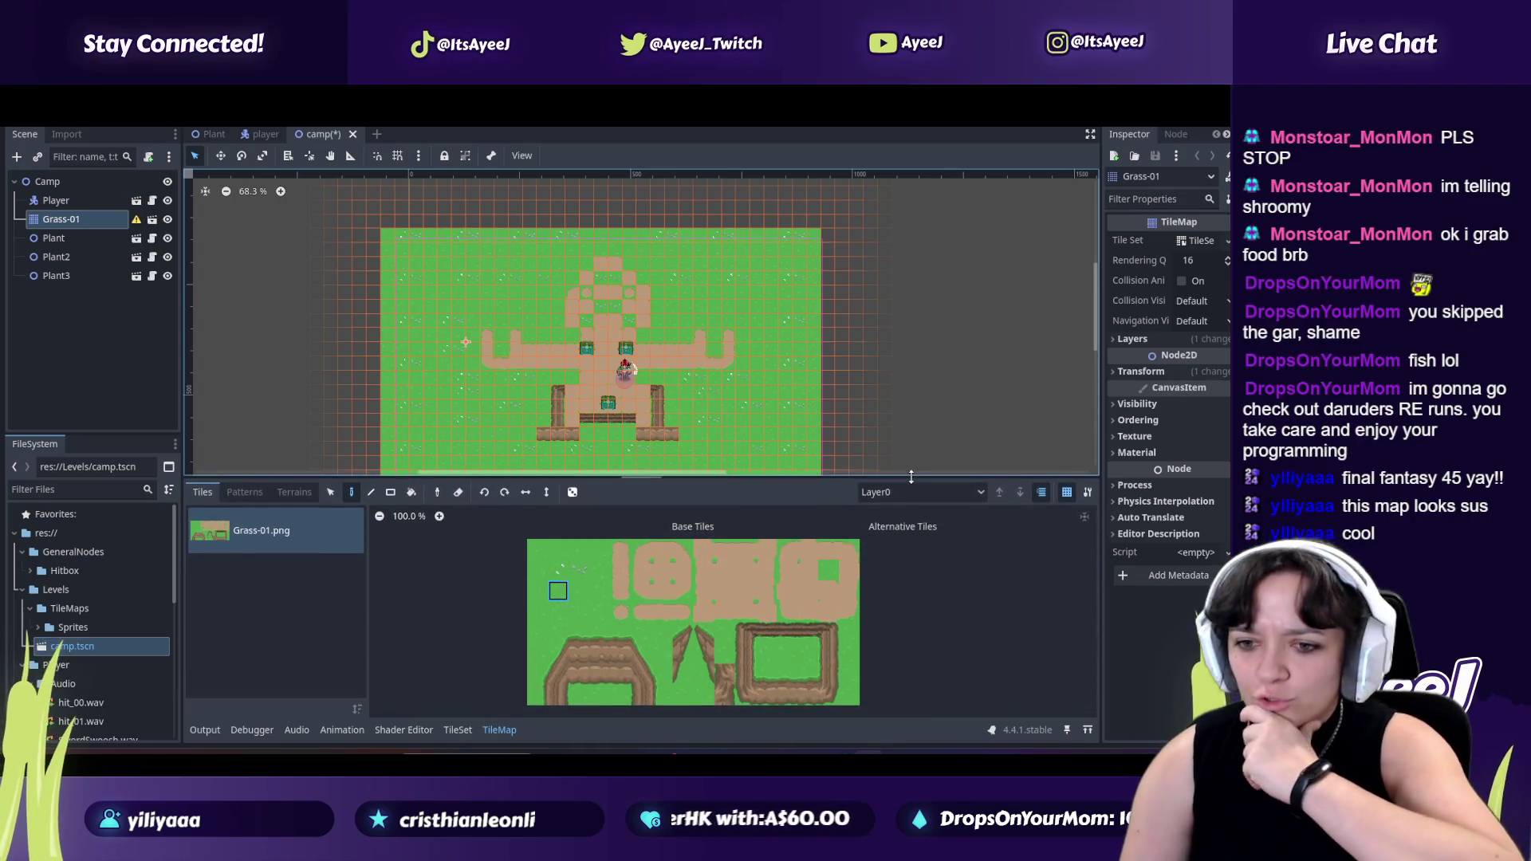
# Place square fence enclosures below both posts and undo the overlapping extra one.
pyautogui.moveTo(745, 640); pyautogui.dragTo(832, 703)
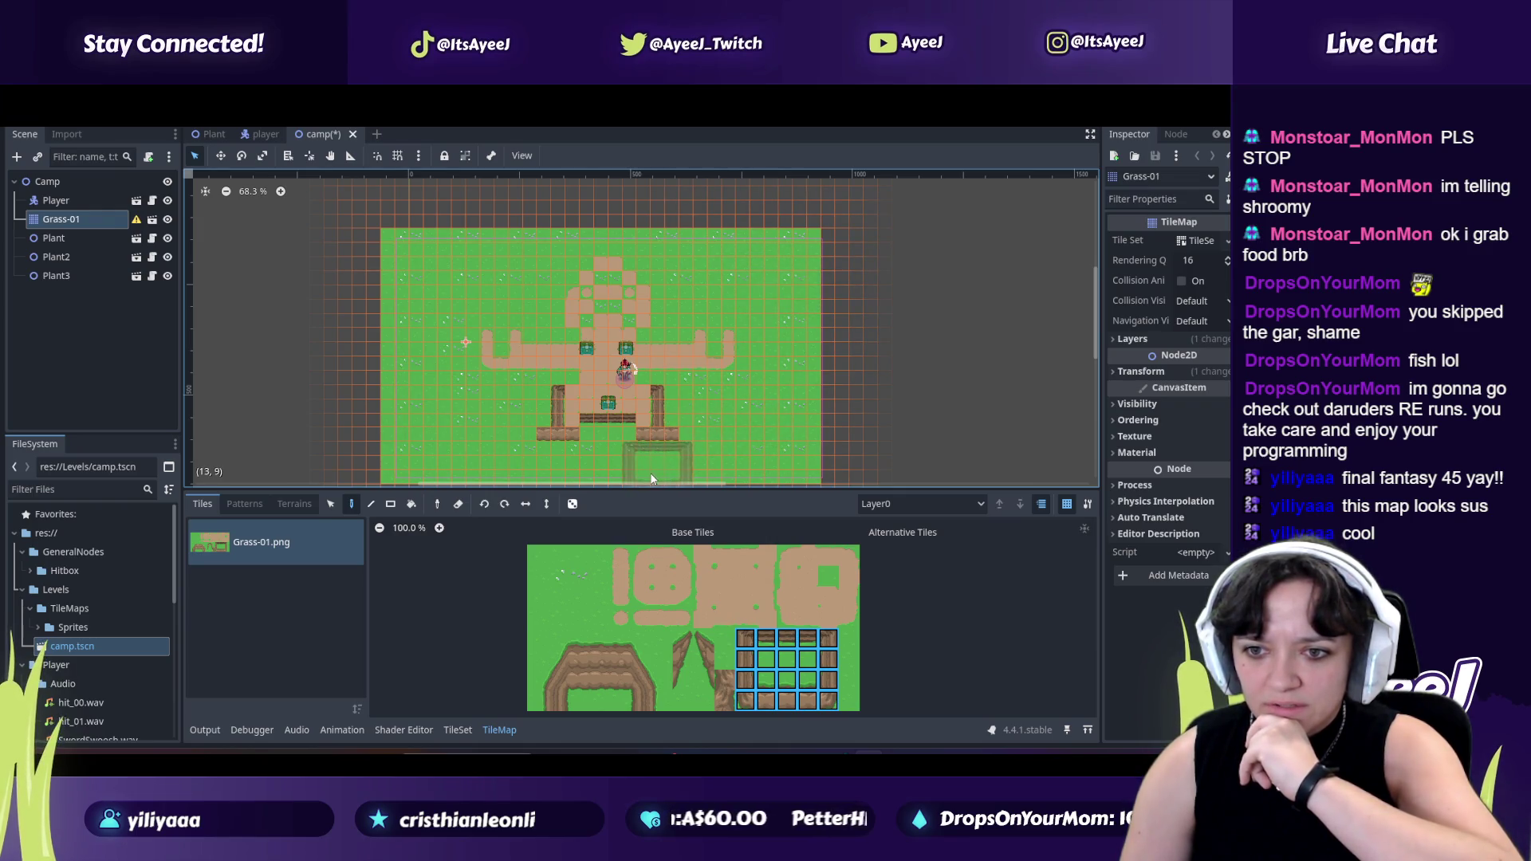
pyautogui.scroll(-2, 1092, 346)
pyautogui.scroll(-3, 1093, 352)
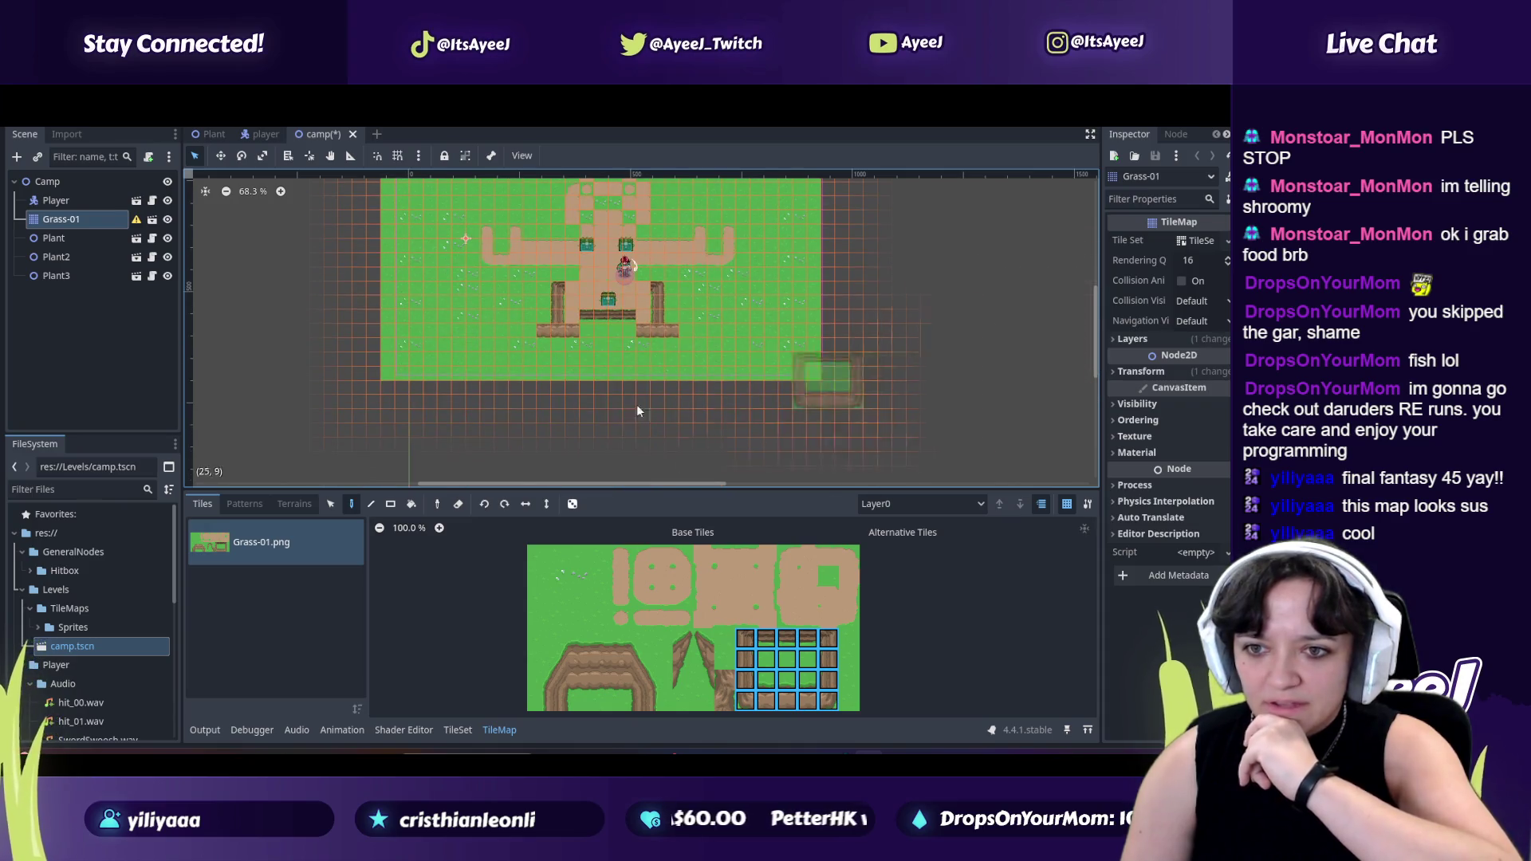
pyautogui.click(659, 366)
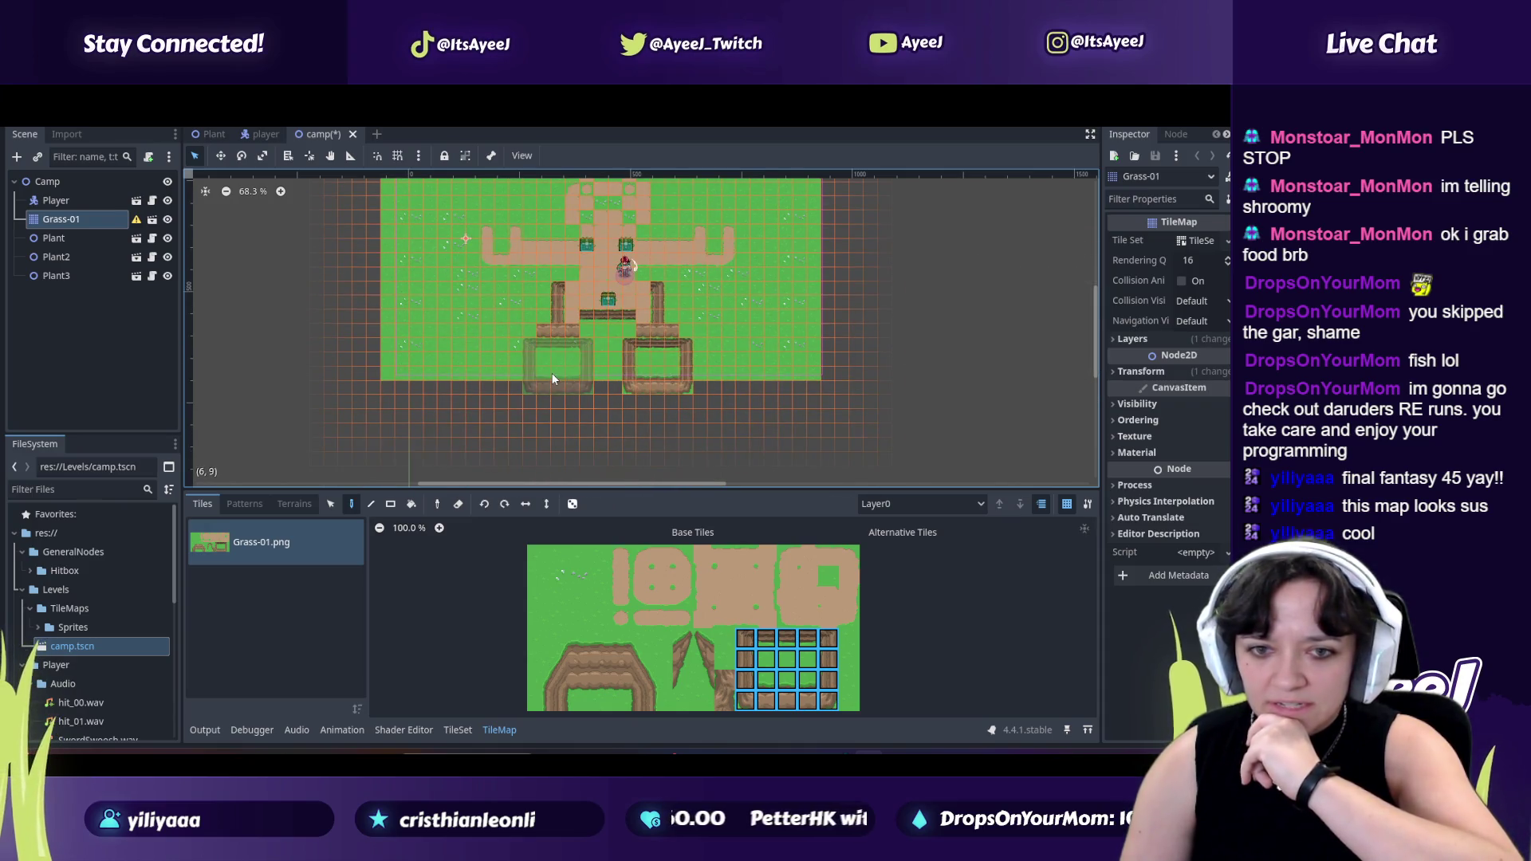
pyautogui.click(555, 377)
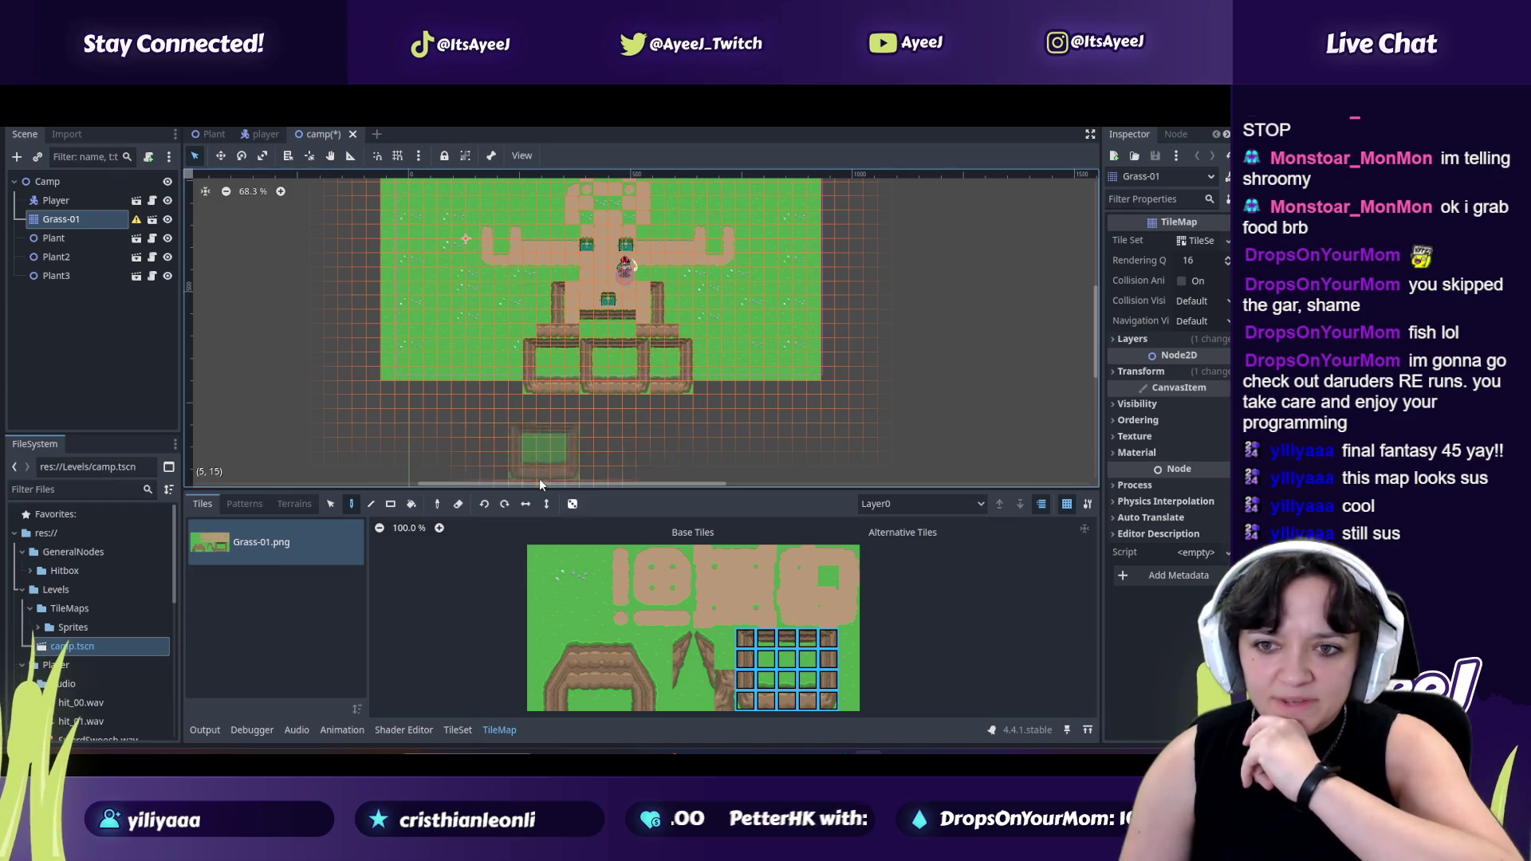
pyautogui.hotkey('ctrl', 'z')
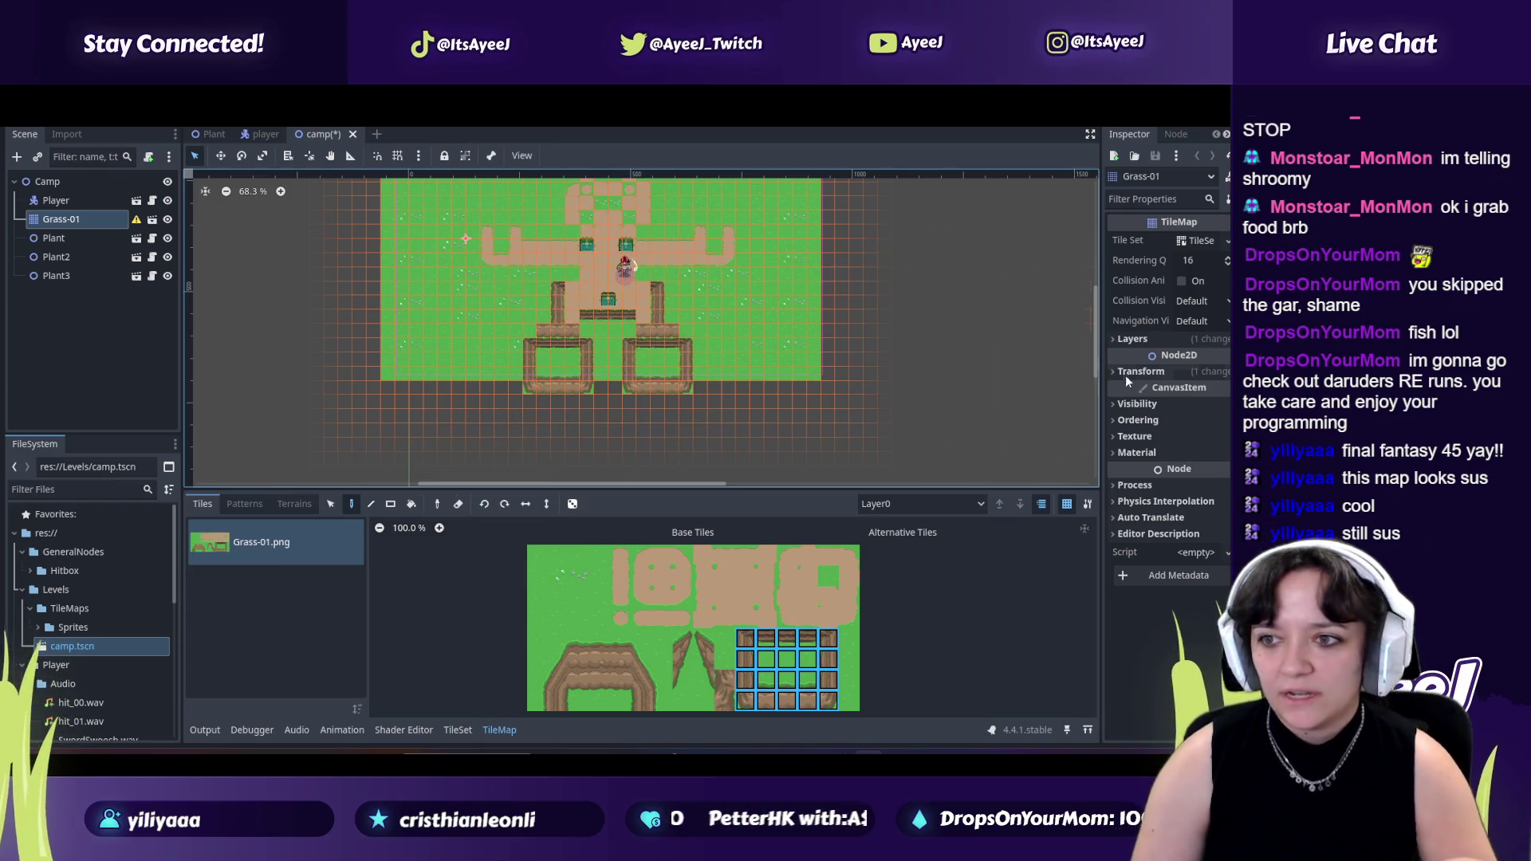
pyautogui.scroll(1, 910, 370)
pyautogui.scroll(1, 777, 371)
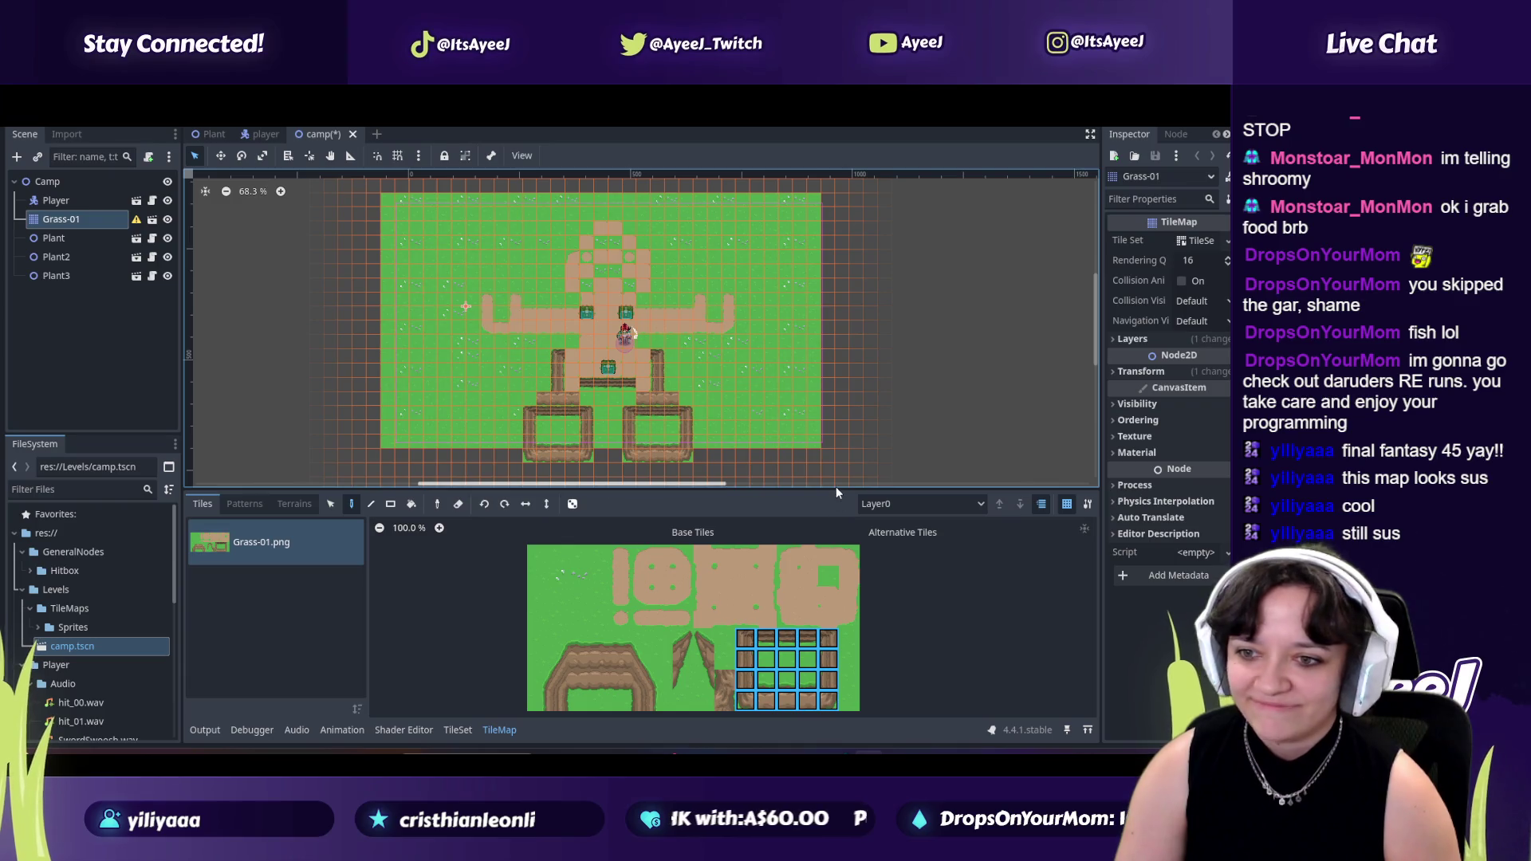
pyautogui.scroll(-2, 782, 391)
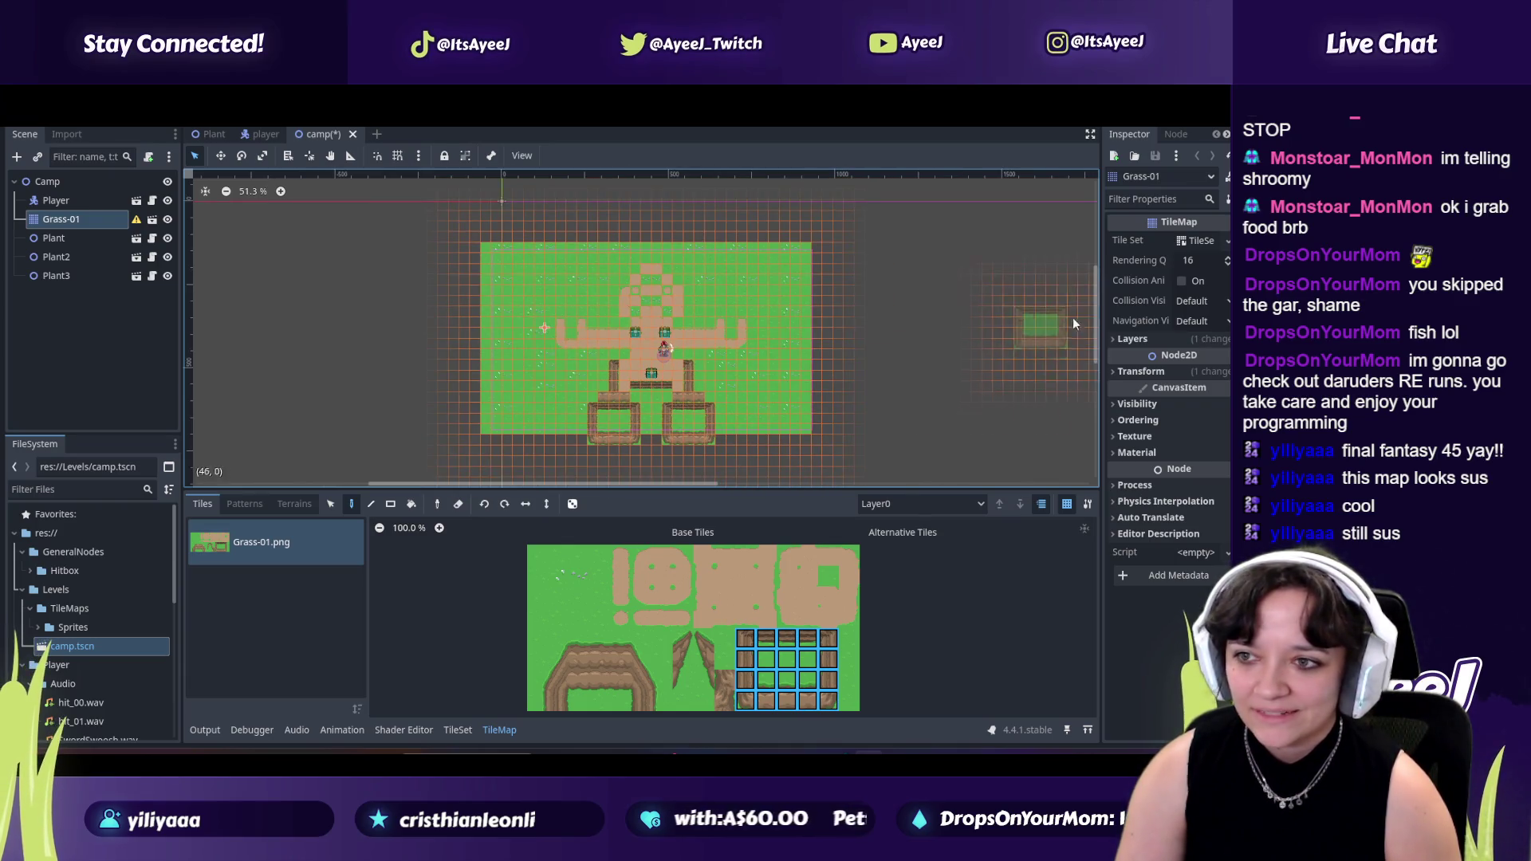
pyautogui.moveTo(1093, 317); pyautogui.dragTo(1093, 335)
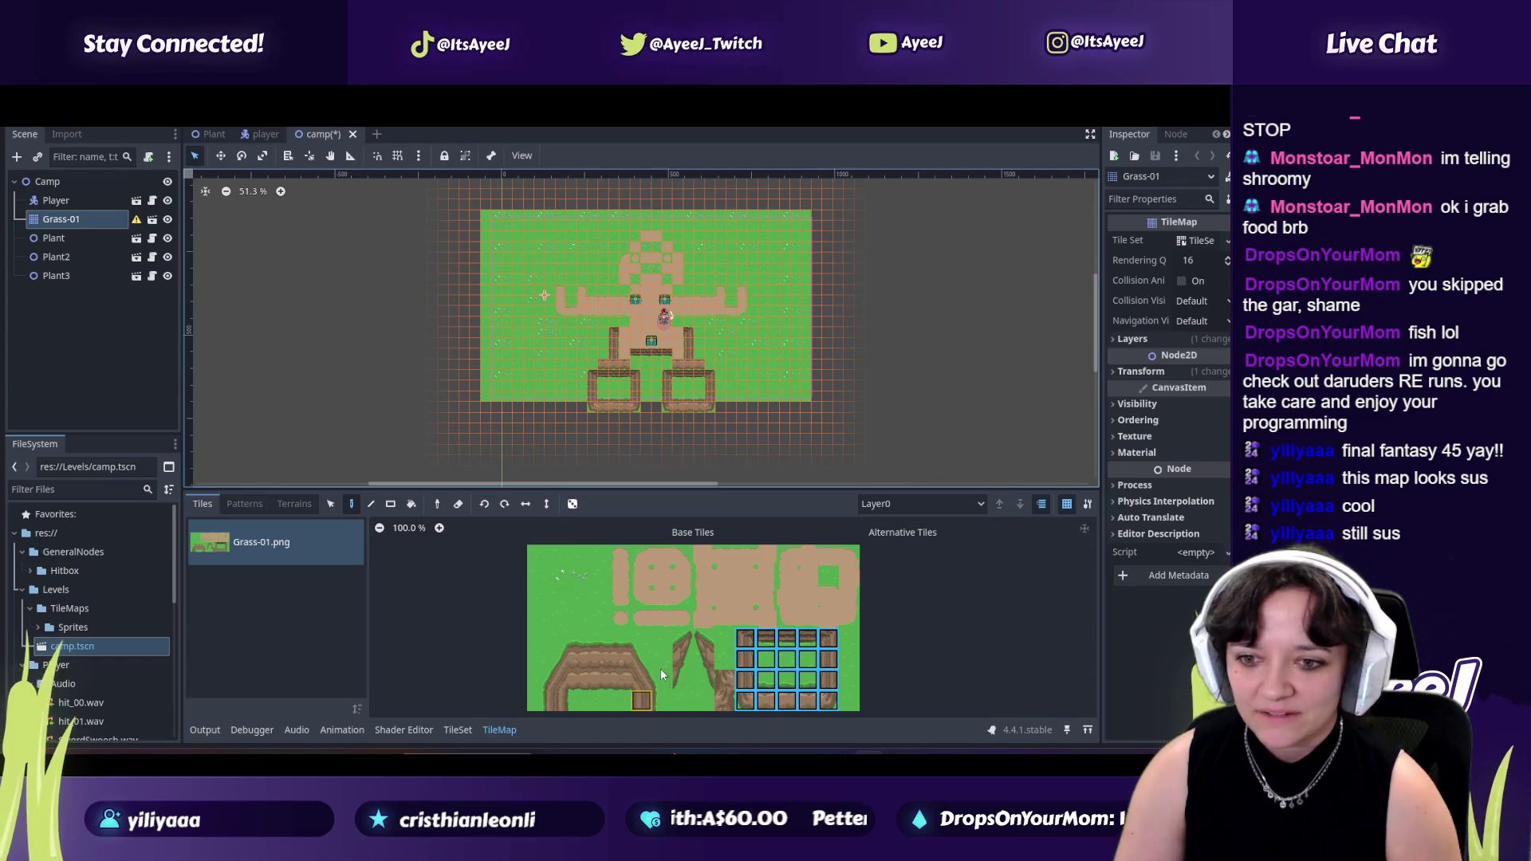
# Start a fence line at the map's right edge with side pieces and pick lower rail tiles.
pyautogui.moveTo(681, 636); pyautogui.dragTo(683, 679)
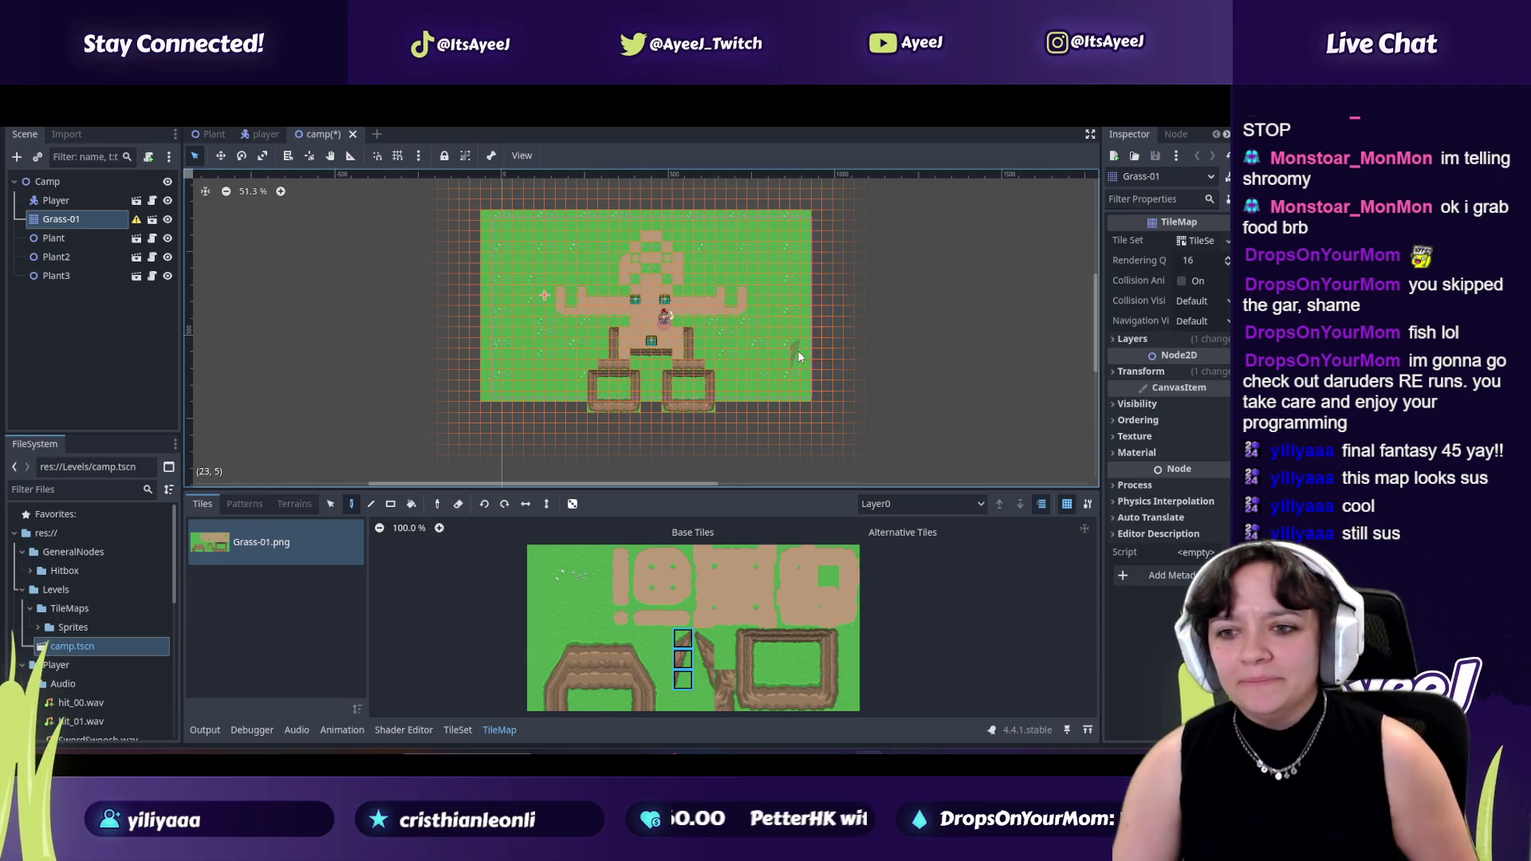
pyautogui.click(803, 384)
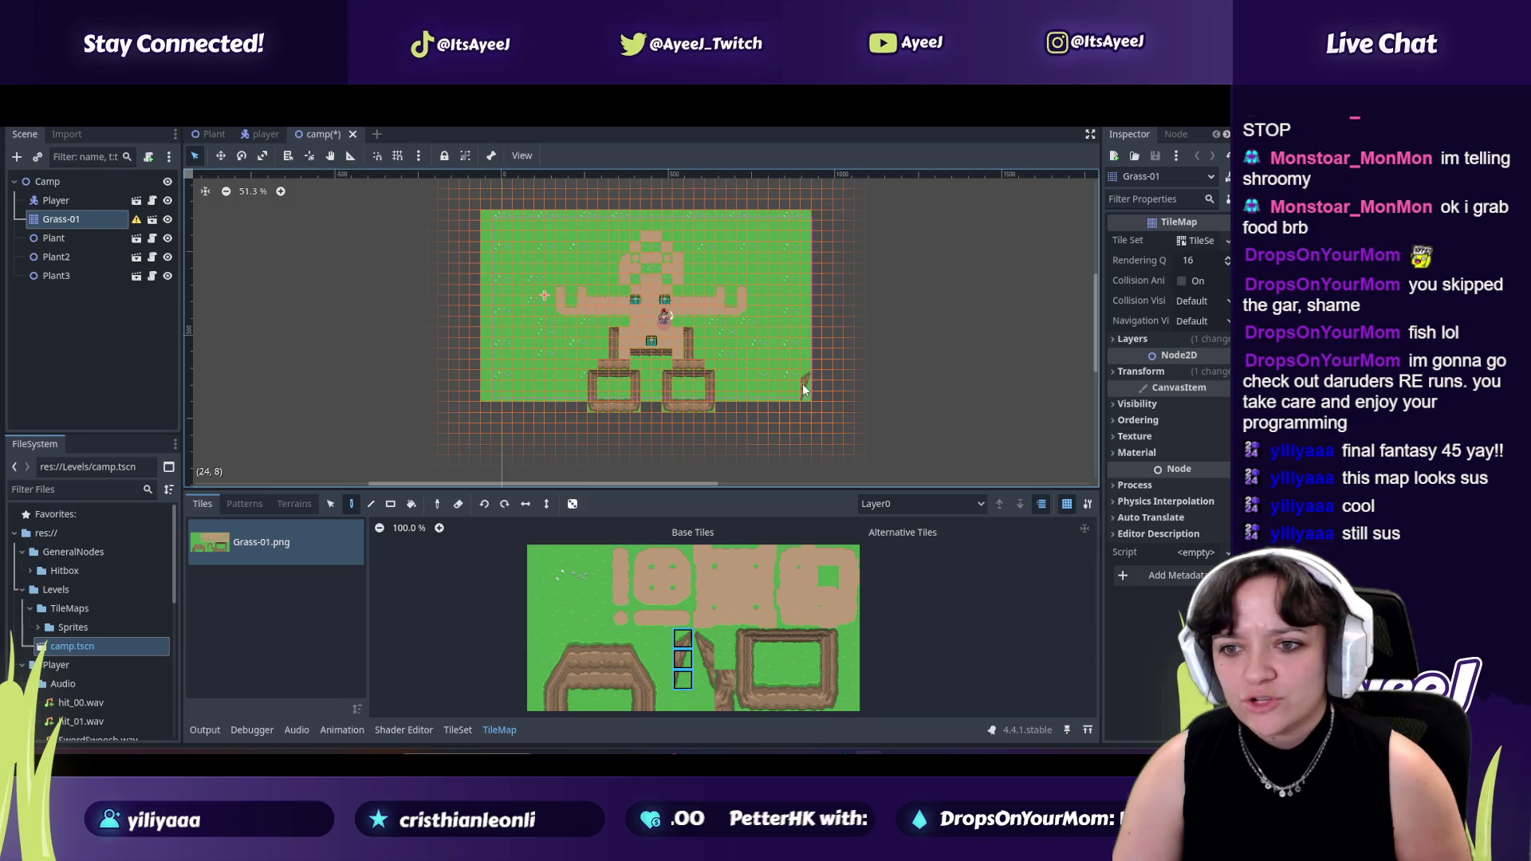
pyautogui.moveTo(743, 681); pyautogui.dragTo(832, 702)
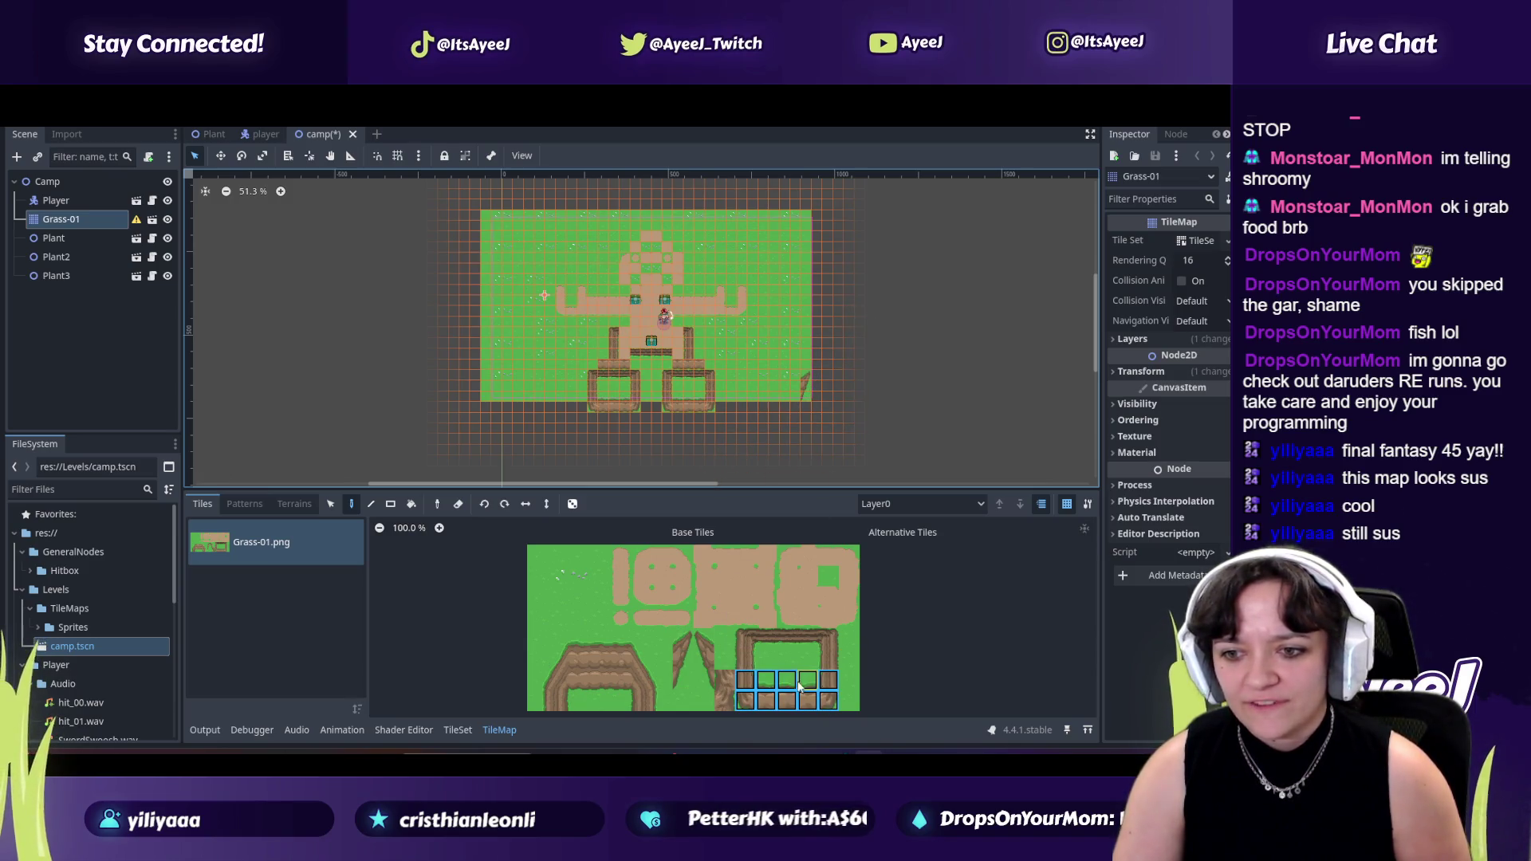
pyautogui.click(766, 681)
pyautogui.moveTo(809, 706); pyautogui.dragTo(810, 706)
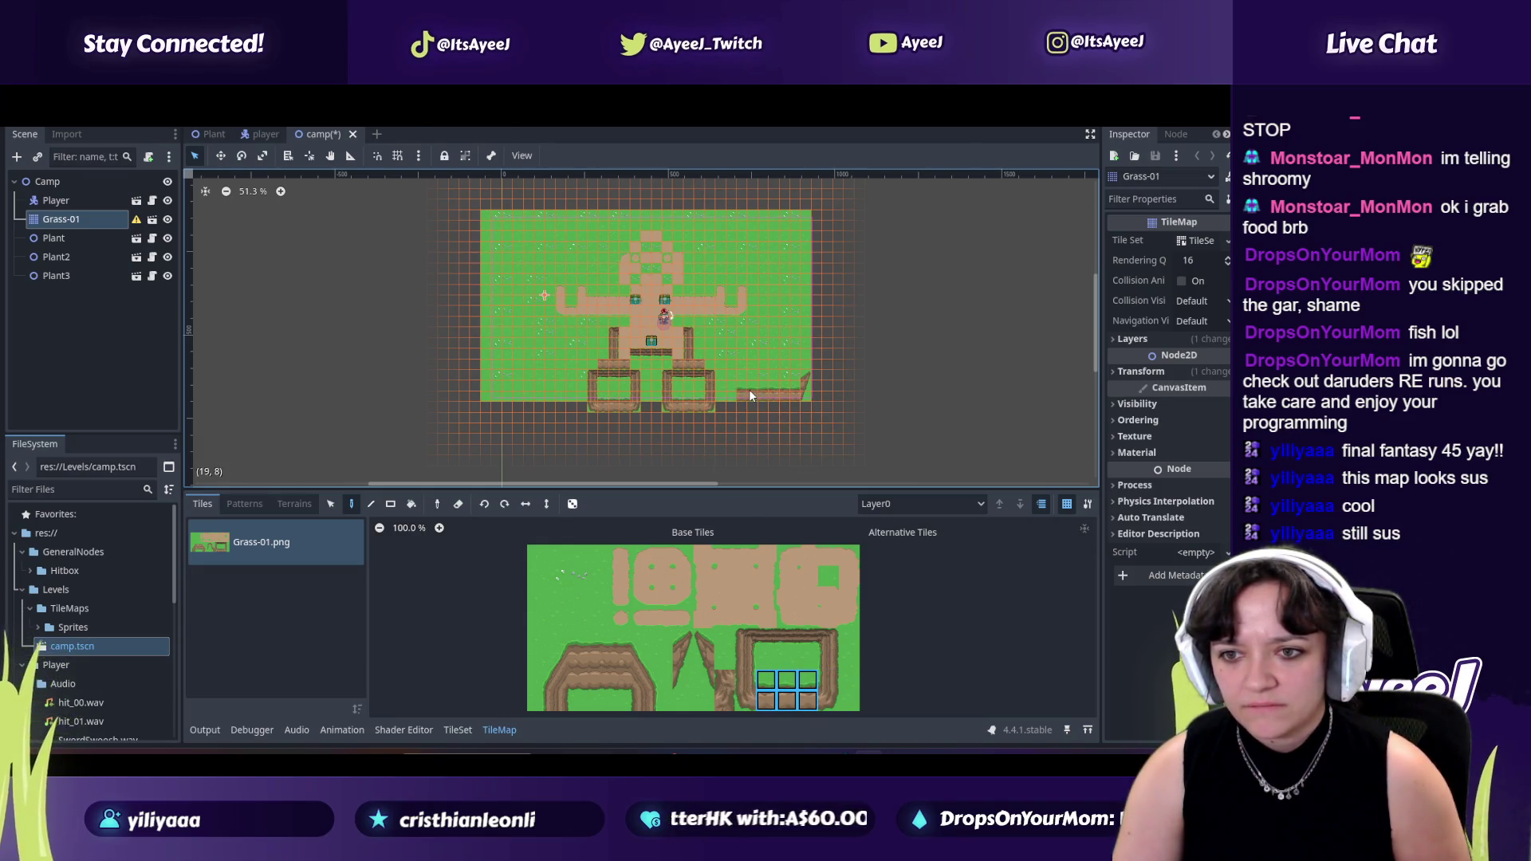
pyautogui.scroll(2, 787, 406)
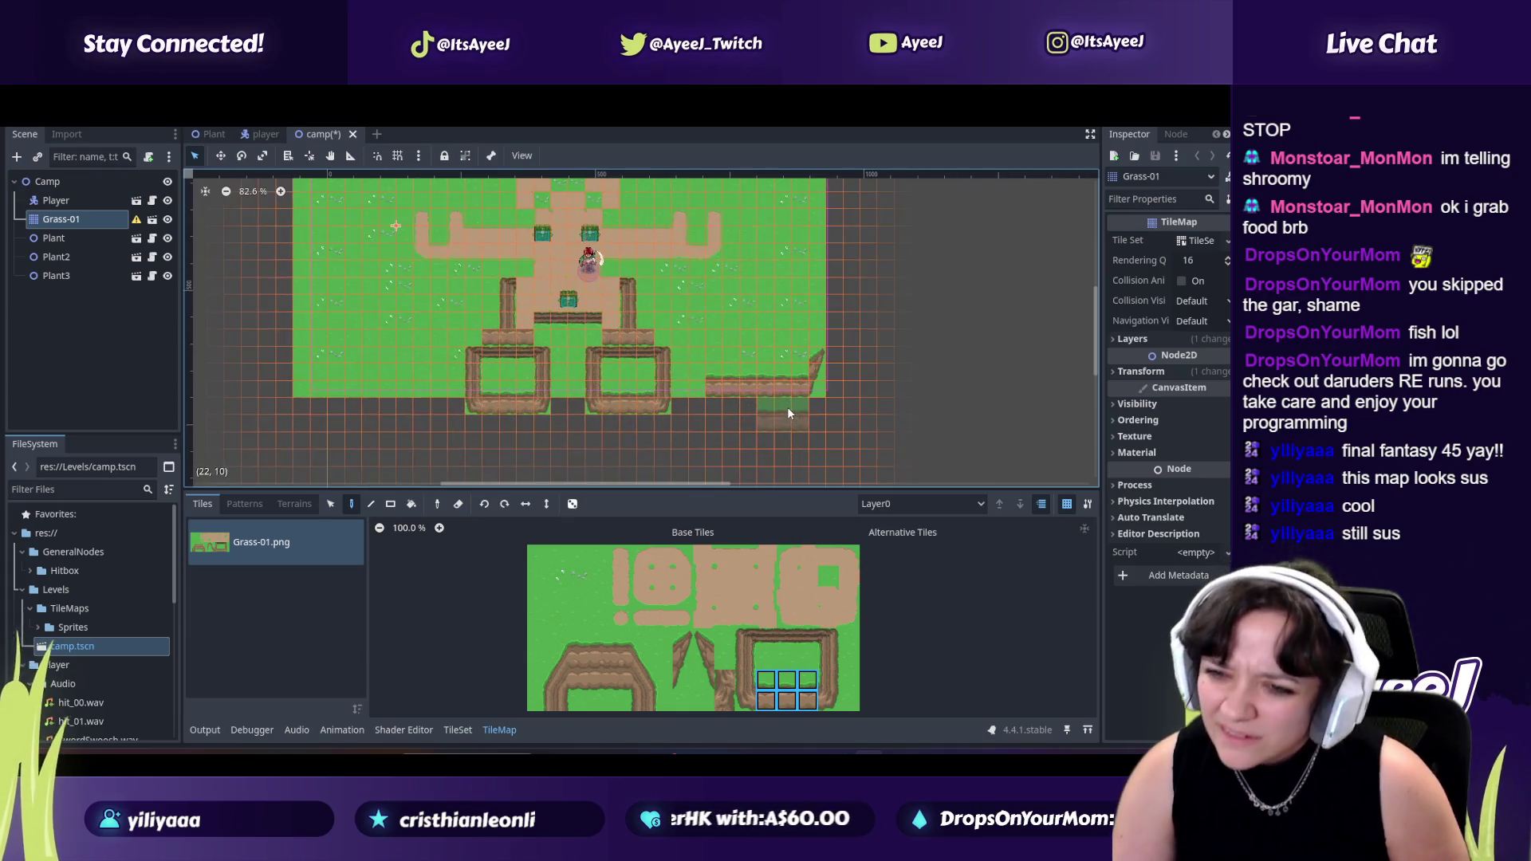
pyautogui.scroll(2, 787, 407)
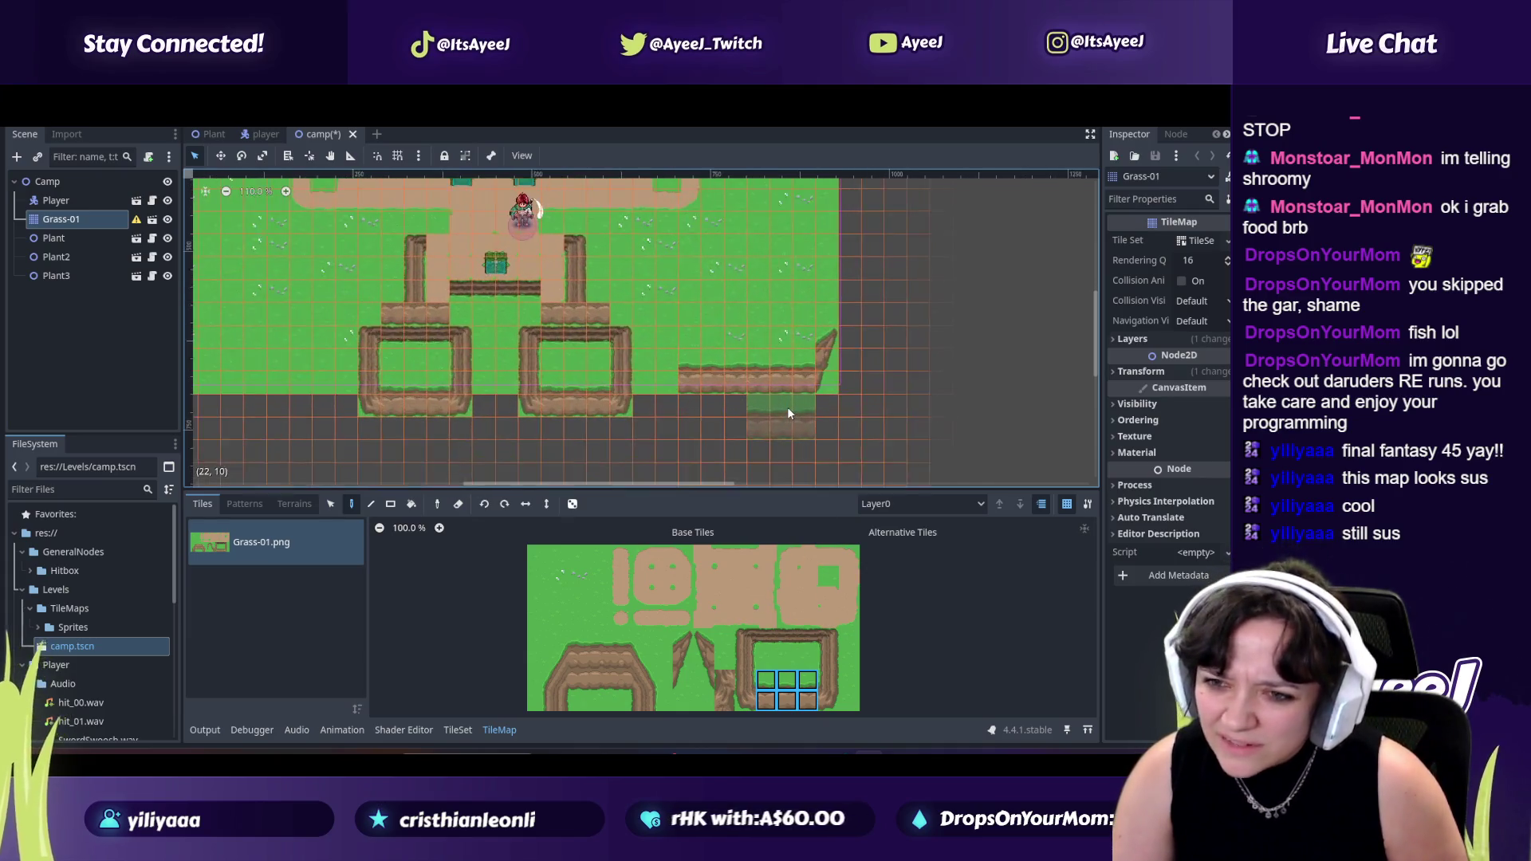
# Add a vertical fence side to the new right-hand enclosure.
pyautogui.click(724, 679)
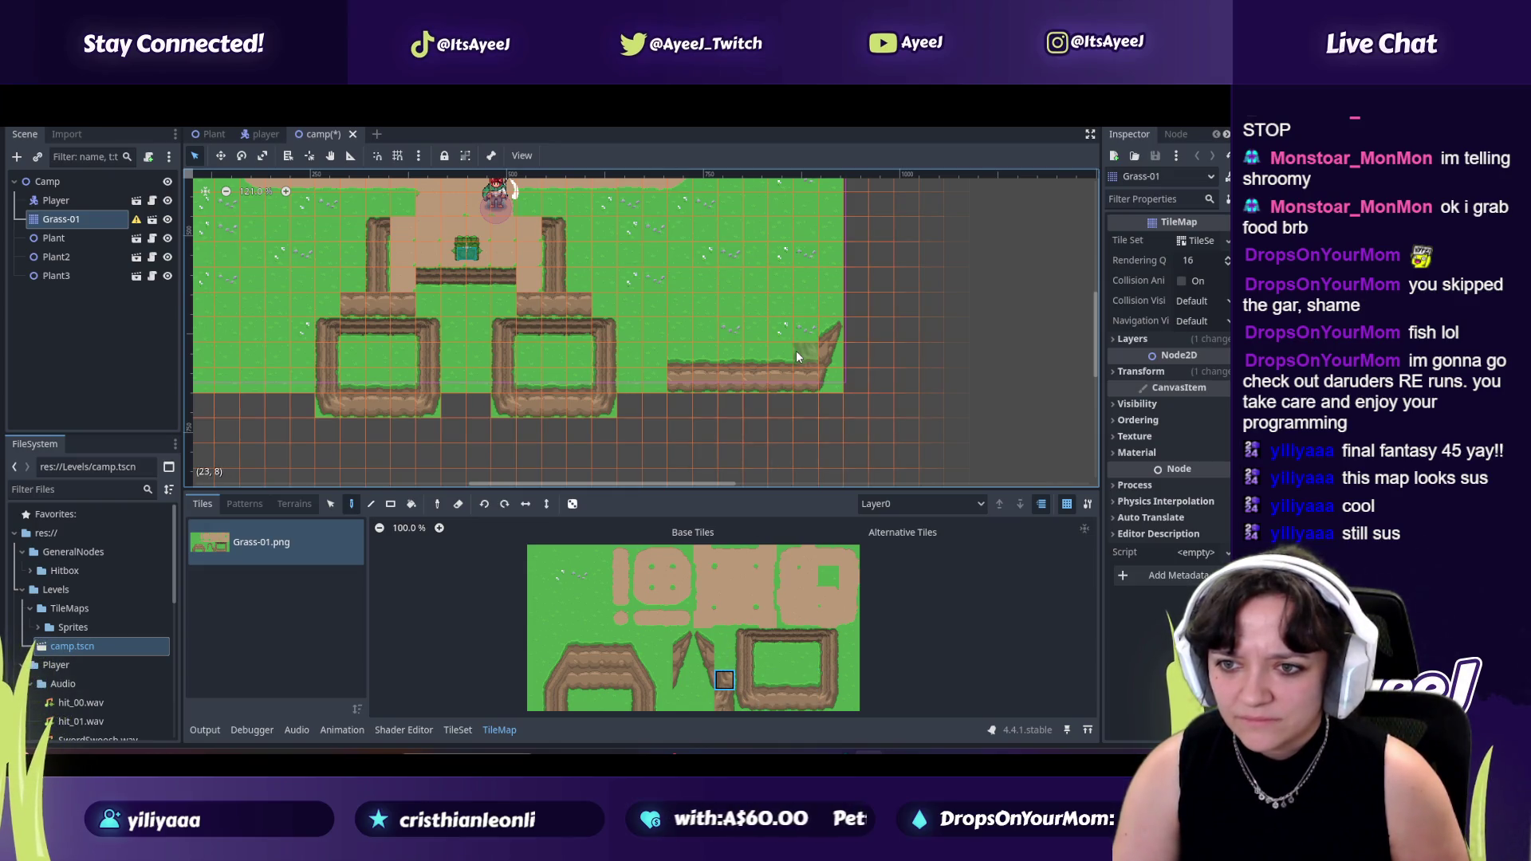
pyautogui.click(724, 700)
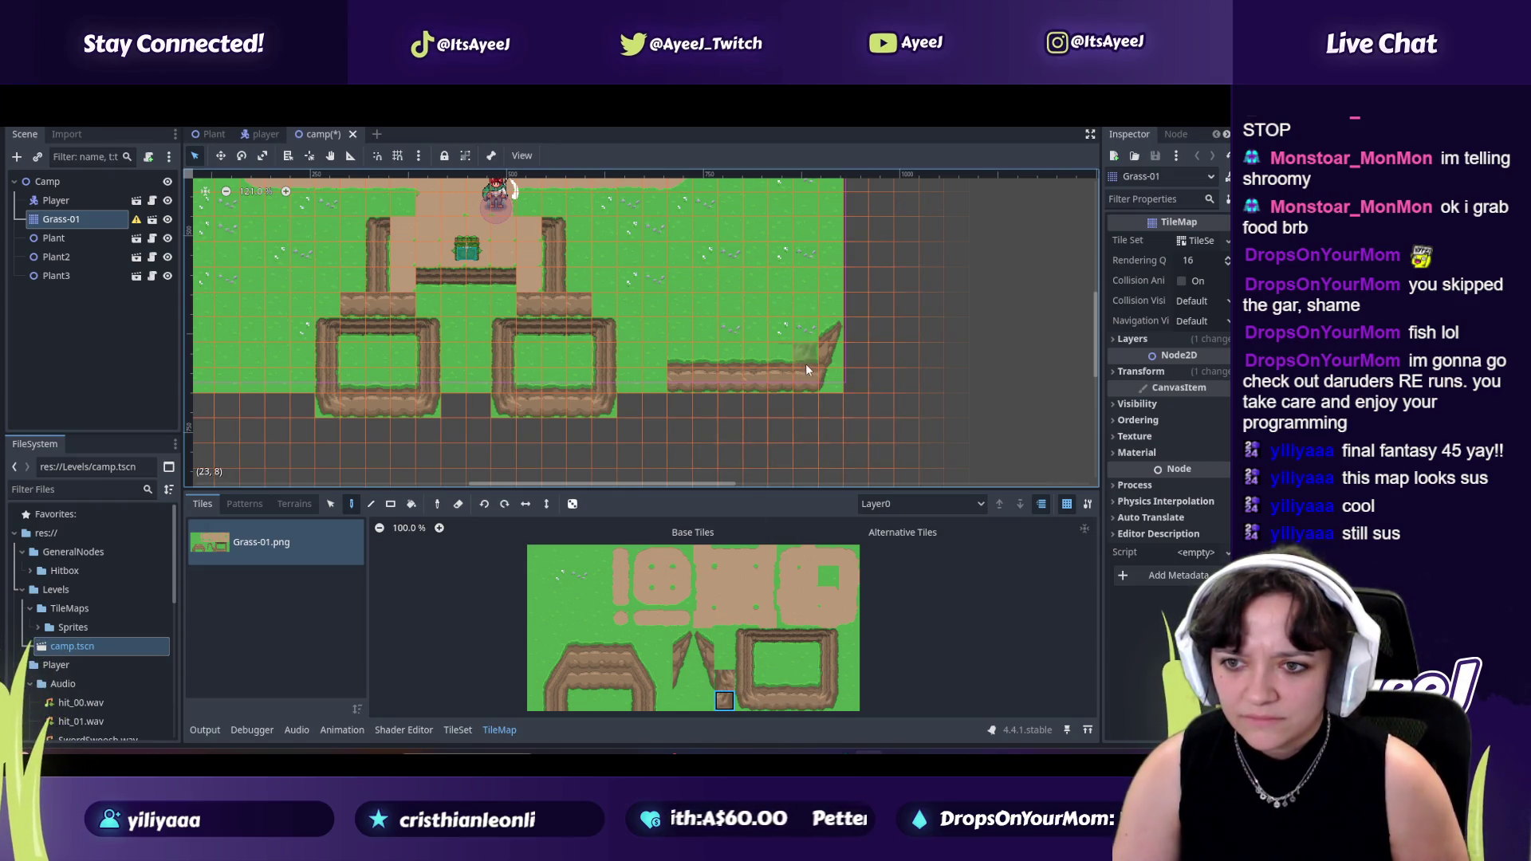
pyautogui.moveTo(703, 638); pyautogui.dragTo(703, 679)
pyautogui.click(643, 361)
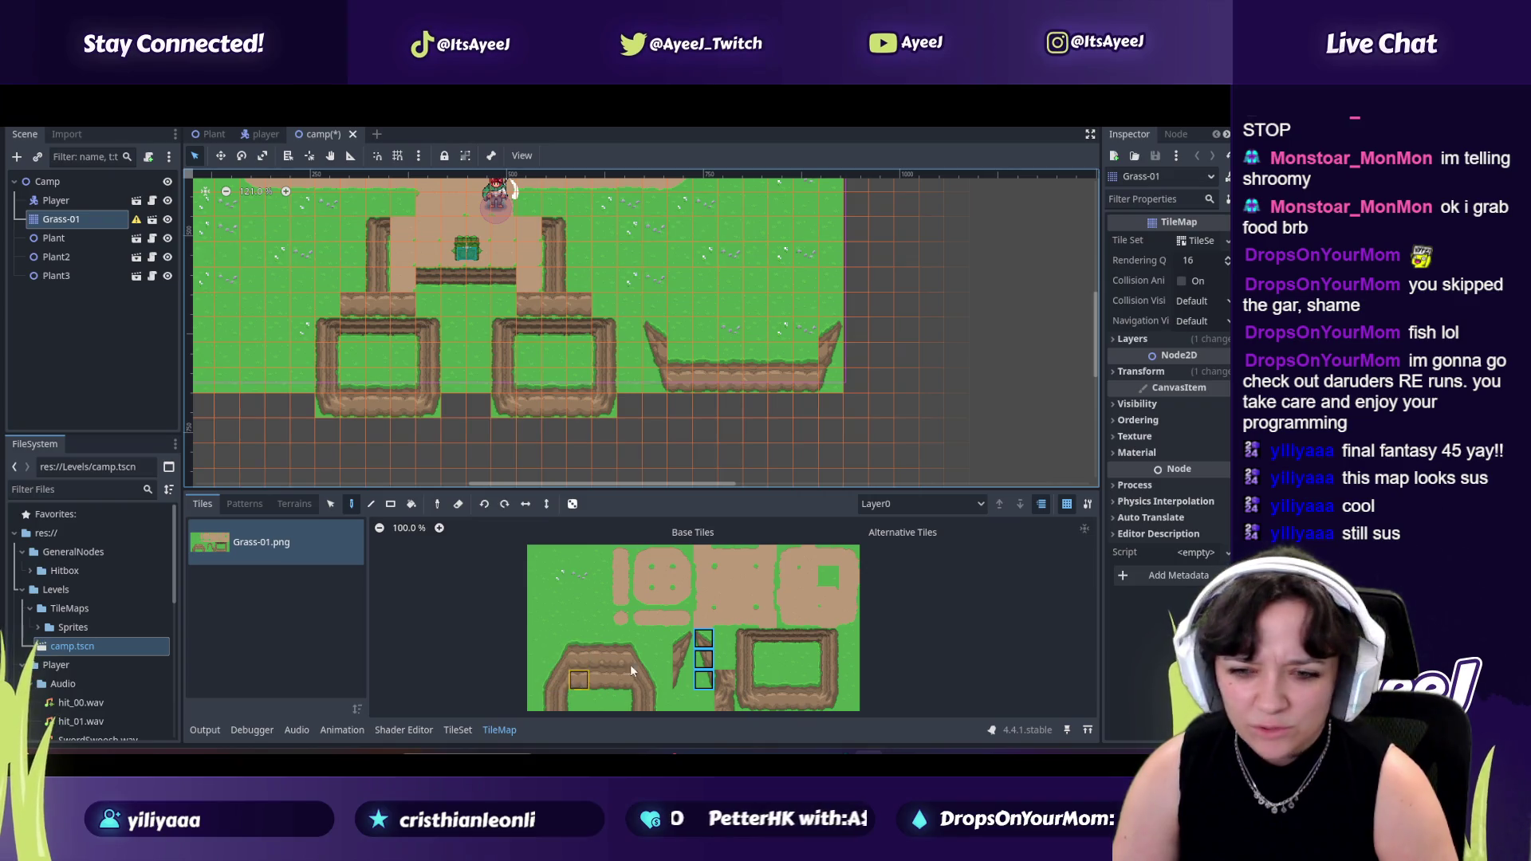
pyautogui.click(724, 679)
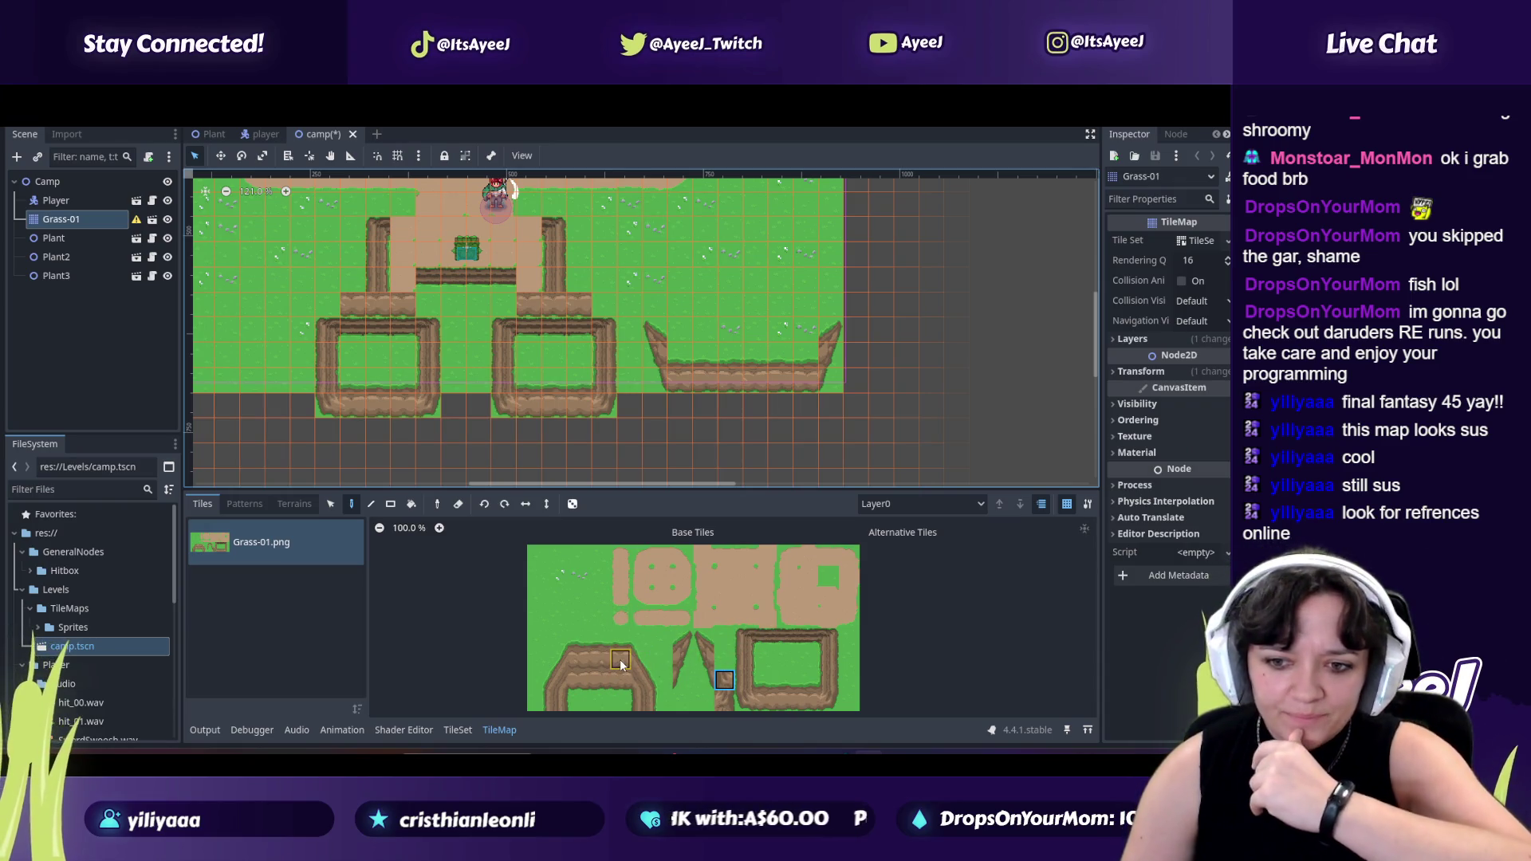
pyautogui.moveTo(975, 488); pyautogui.dragTo(975, 428)
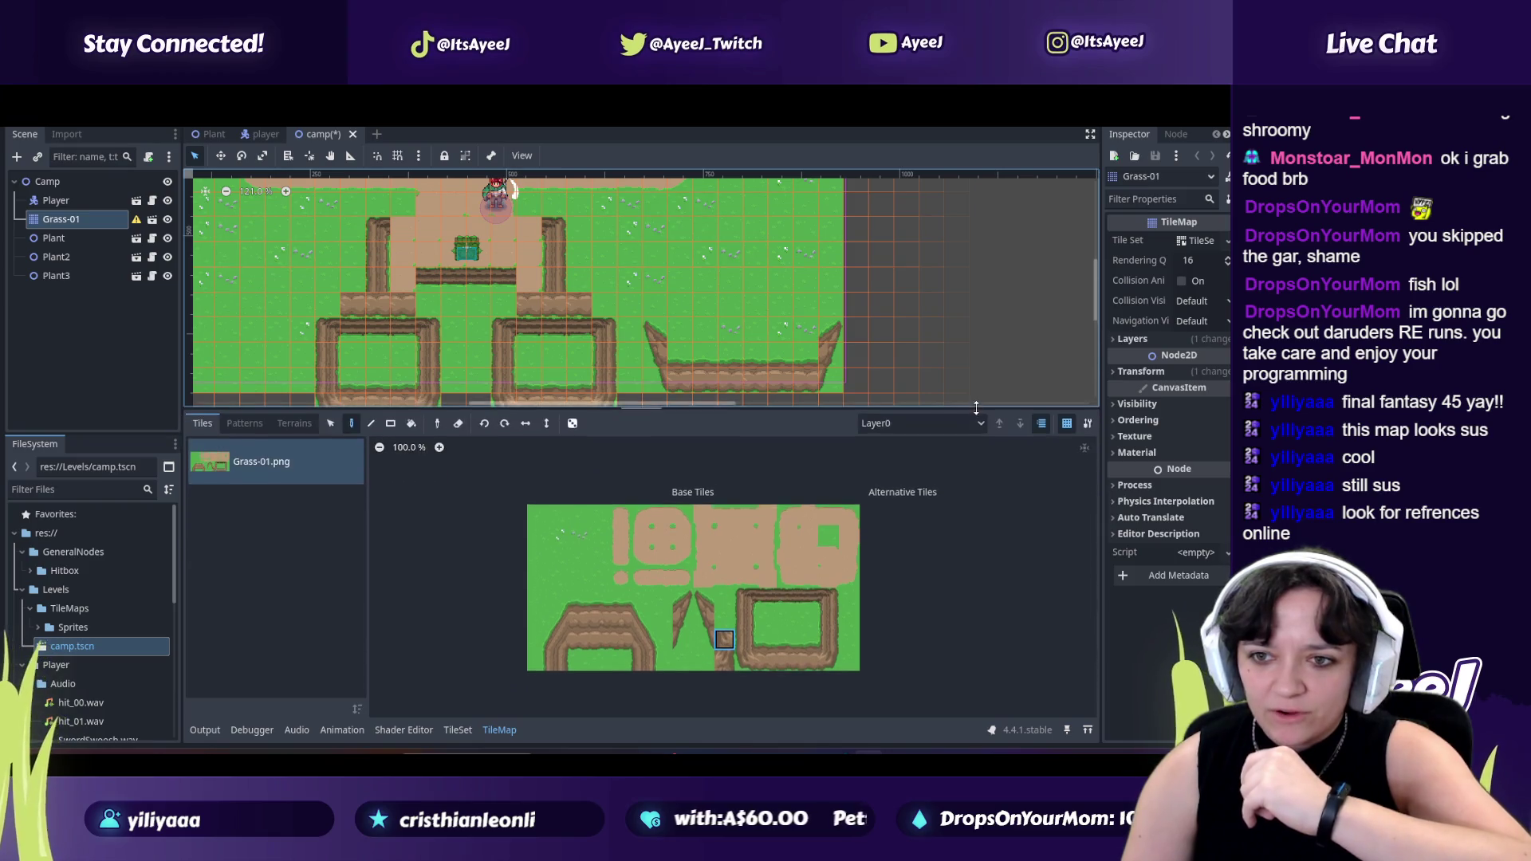
# Paint fence wall tiles along the enclosure's bottom to make it a solid trough.
pyautogui.click(746, 671)
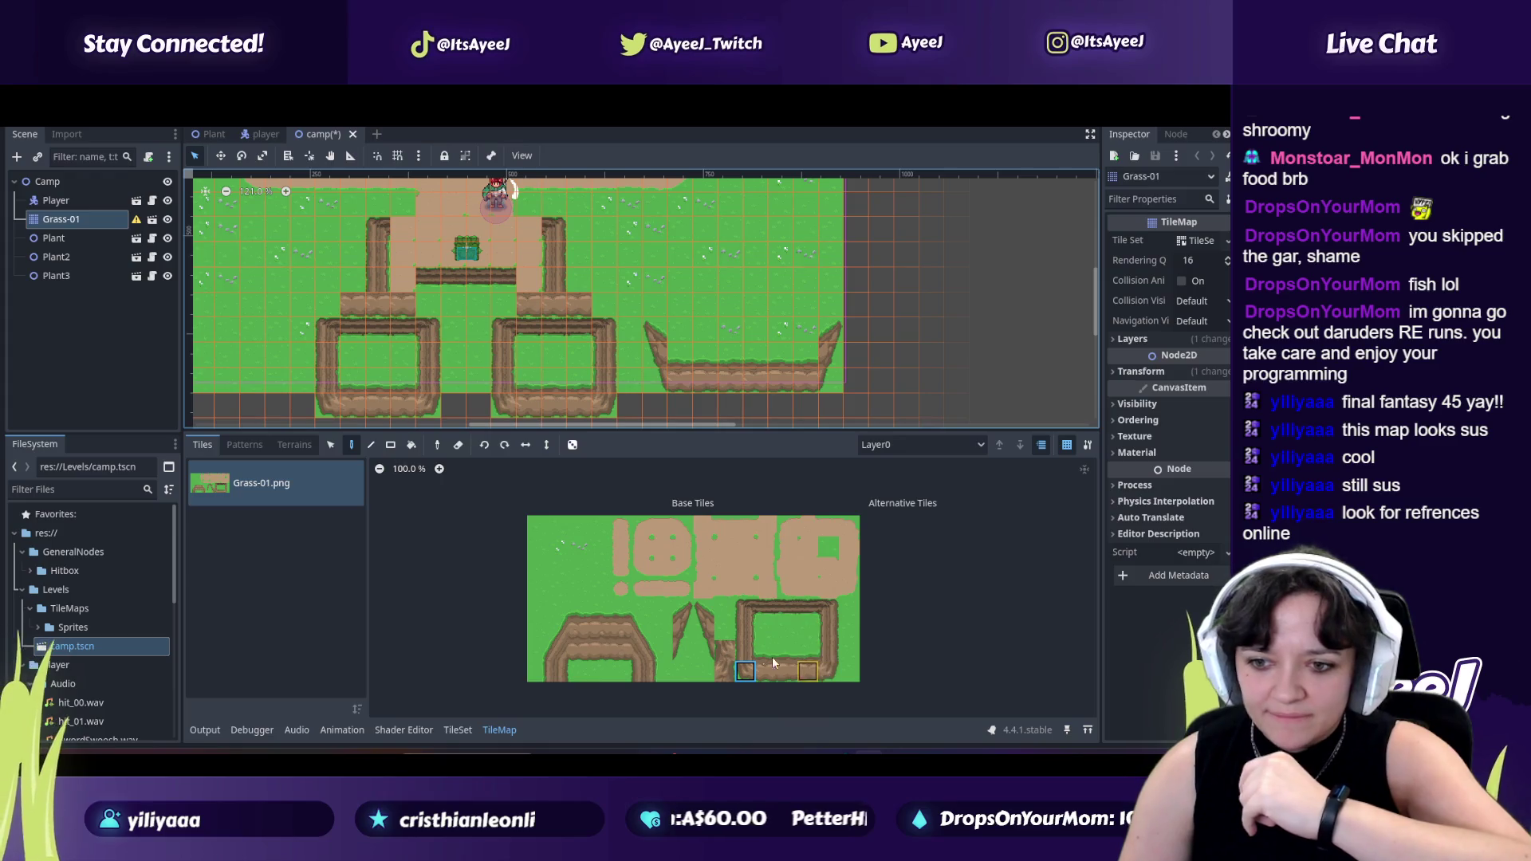
pyautogui.click(681, 630)
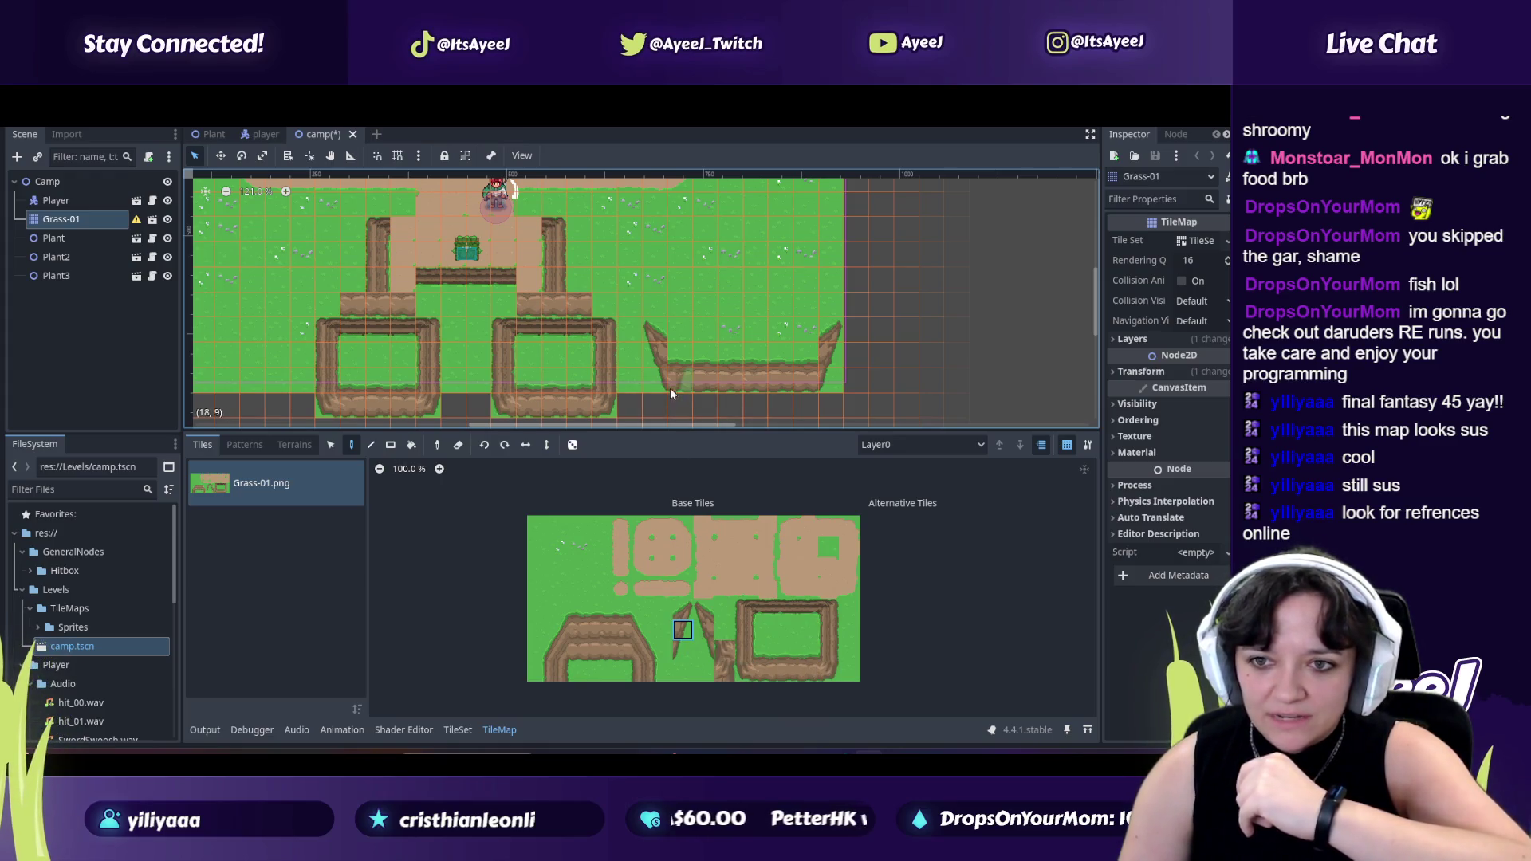
pyautogui.click(641, 631)
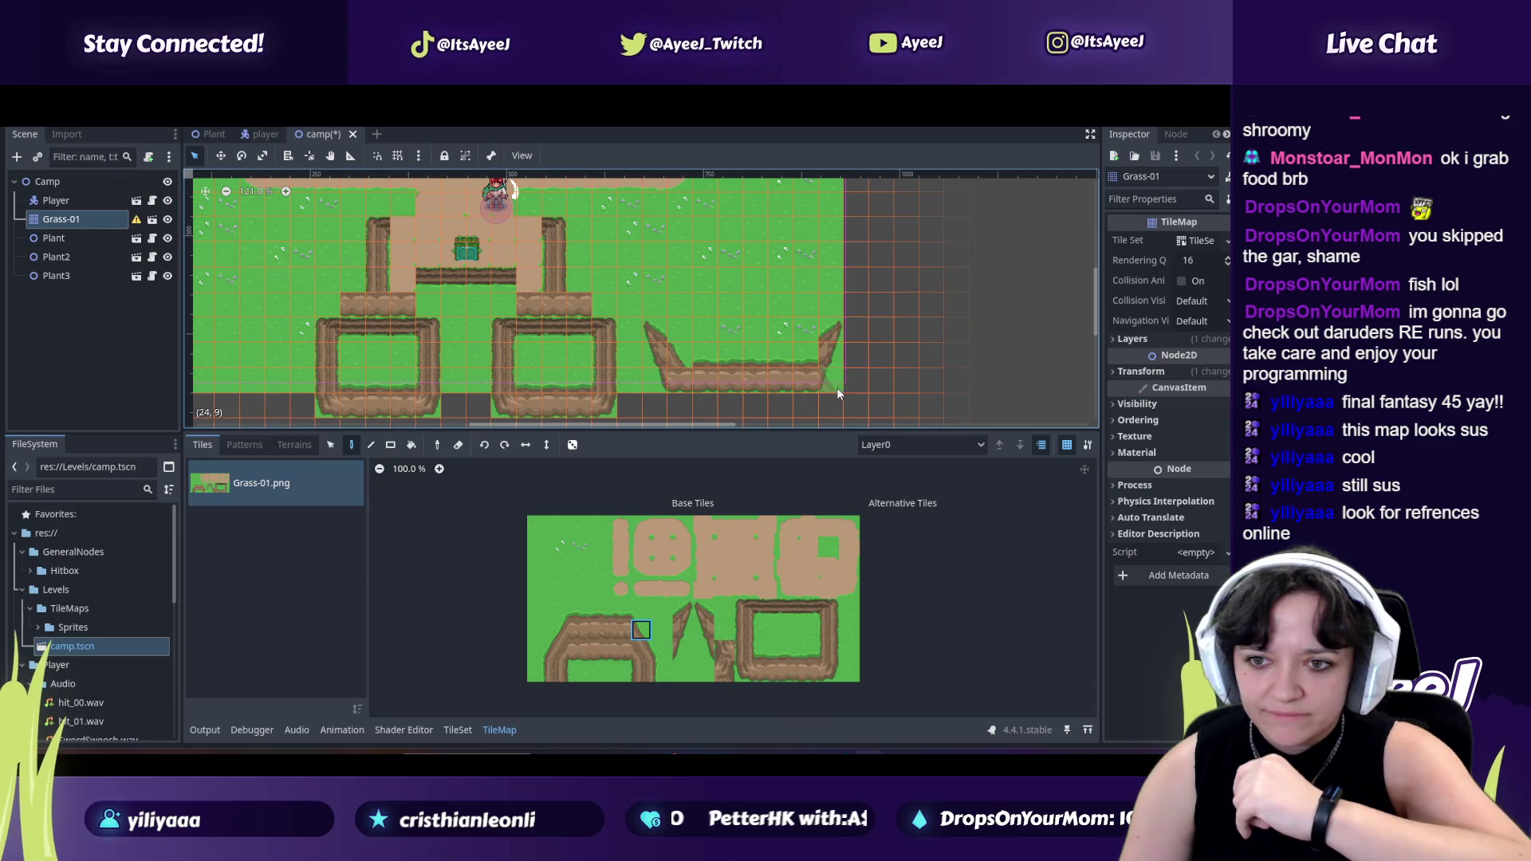
pyautogui.click(558, 630)
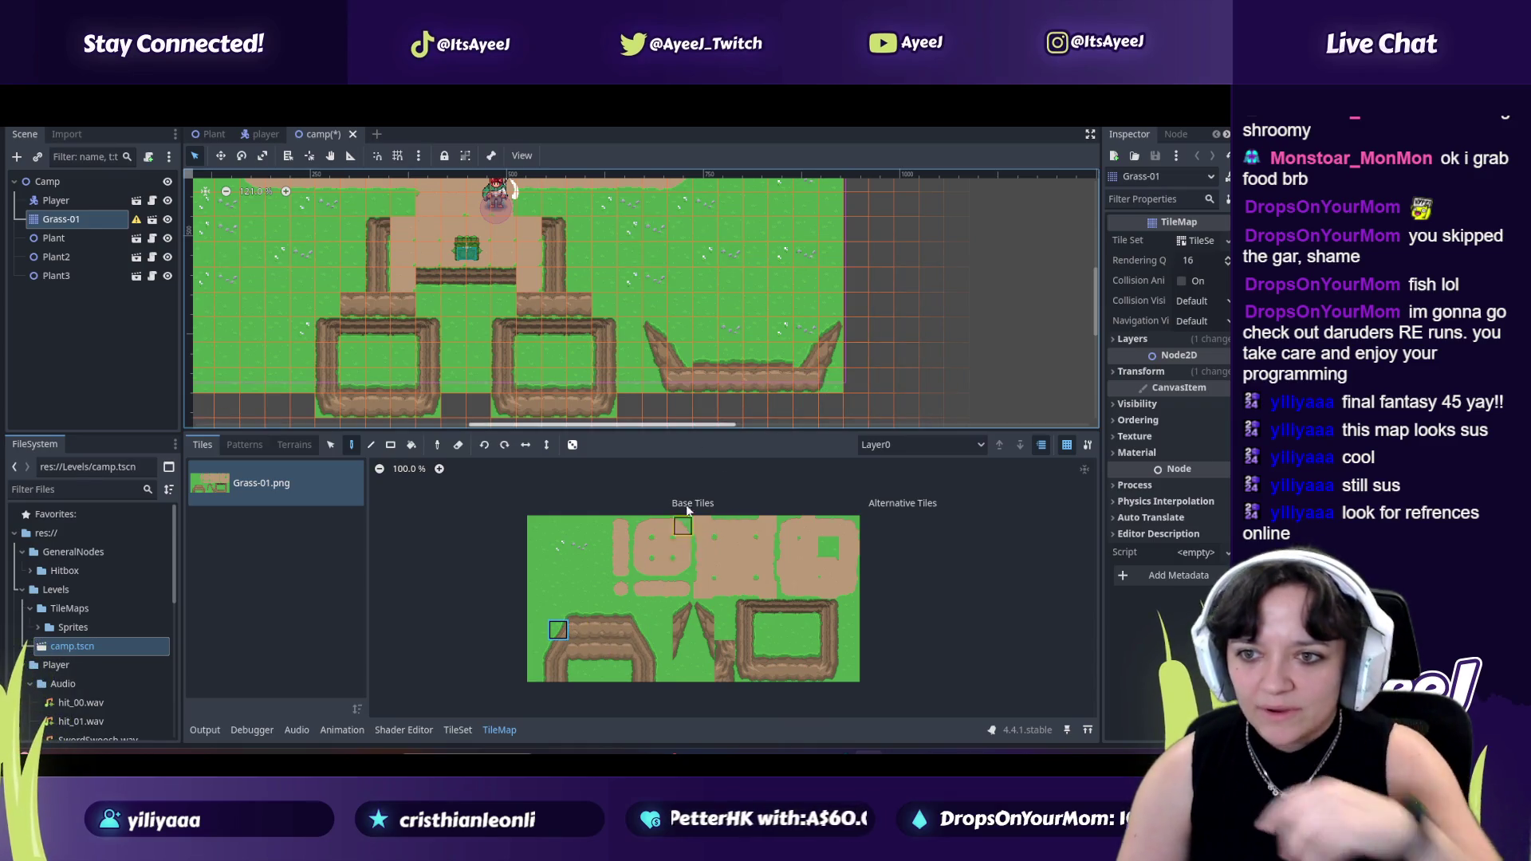
pyautogui.click(578, 613)
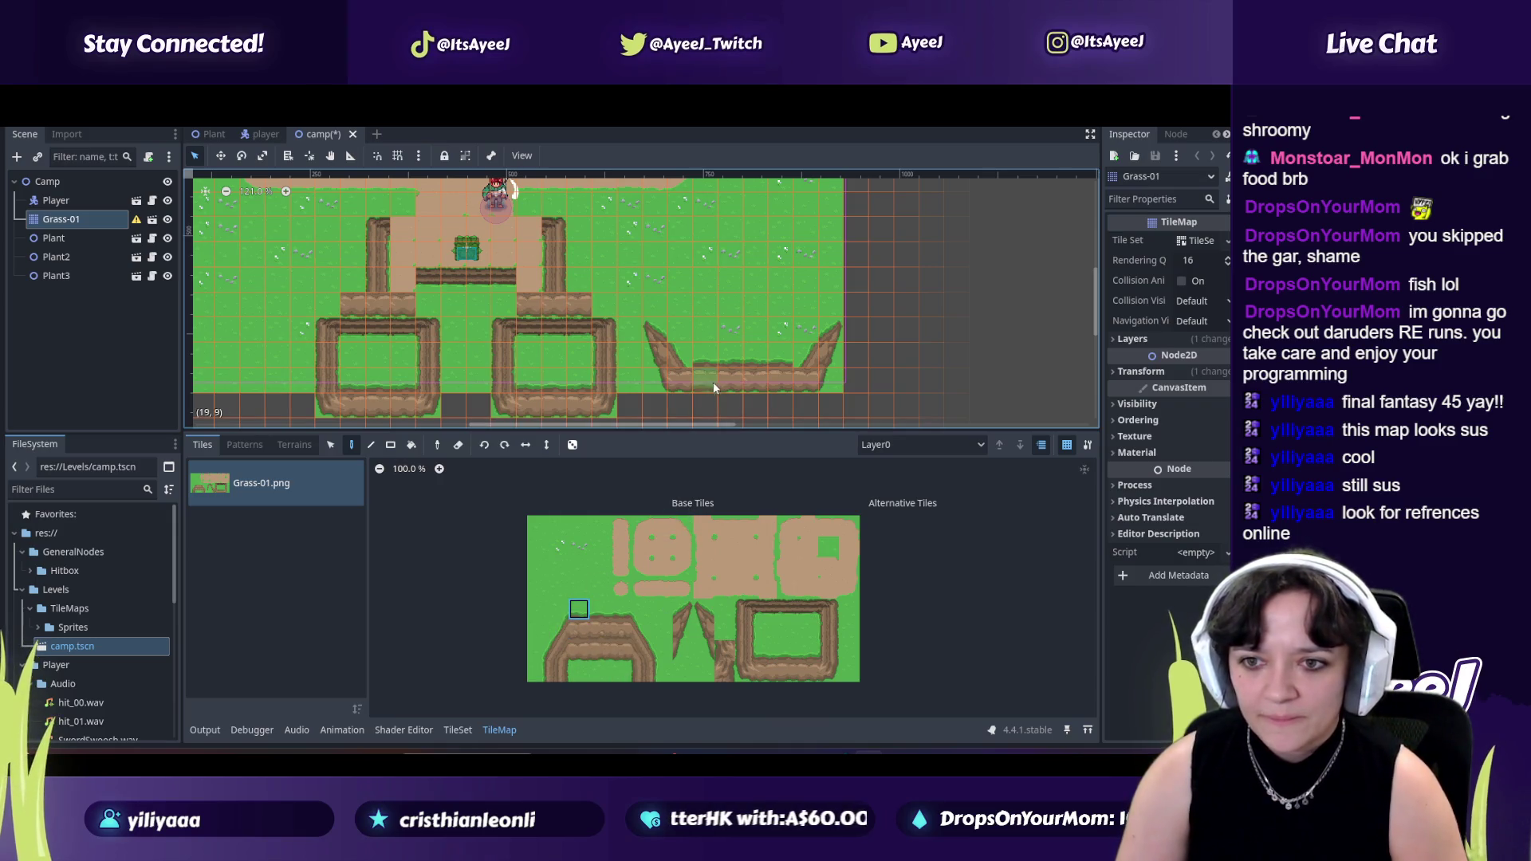
pyautogui.click(581, 646)
pyautogui.click(696, 385)
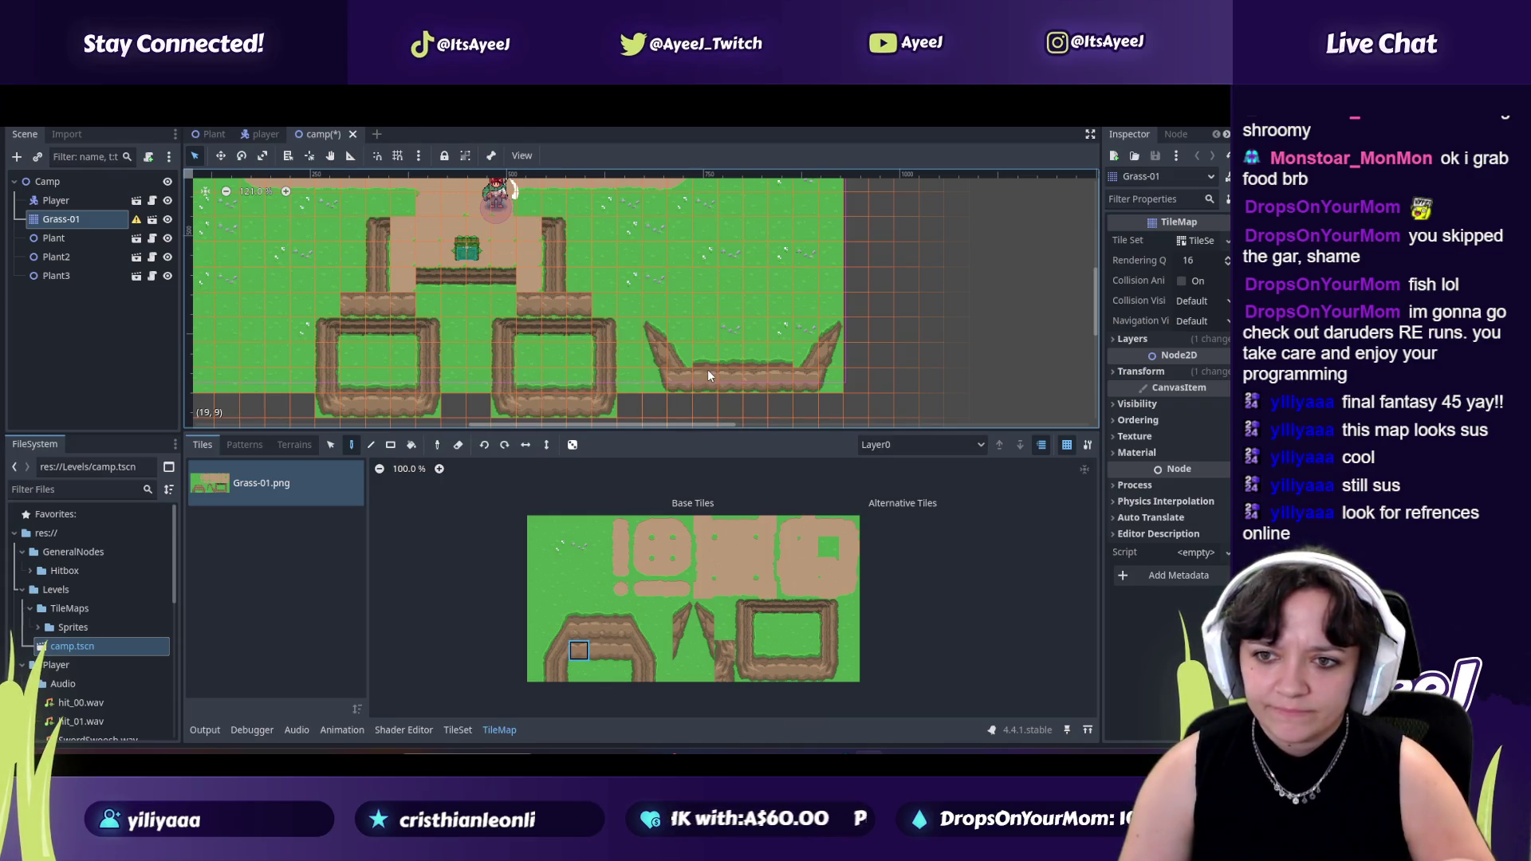
pyautogui.click(763, 608)
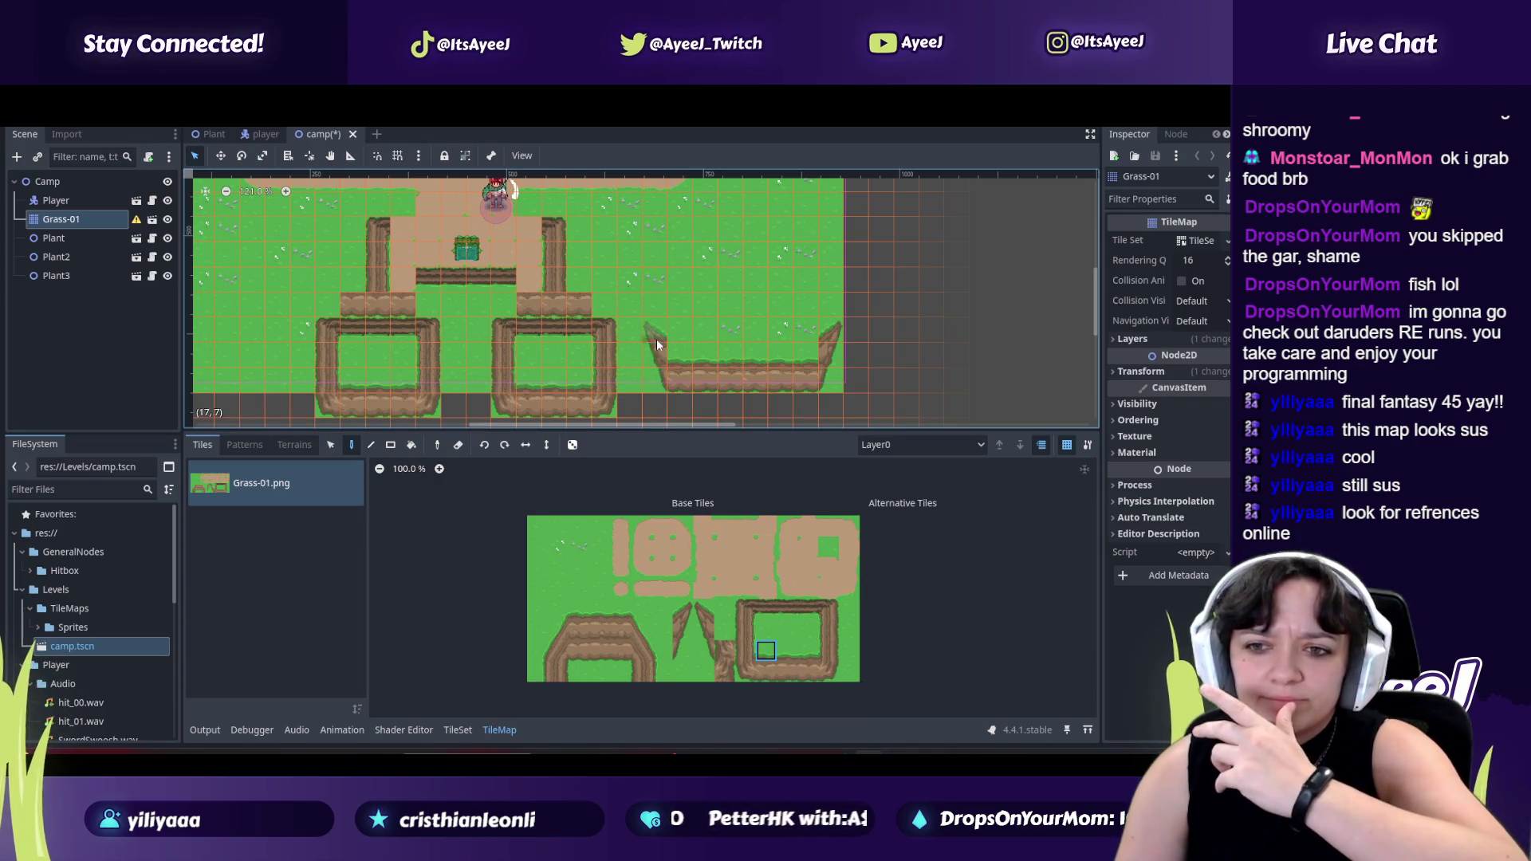
# Turn the enclosure's two stray top corner pieces back into grass.
pyautogui.moveTo(703, 611); pyautogui.dragTo(704, 651)
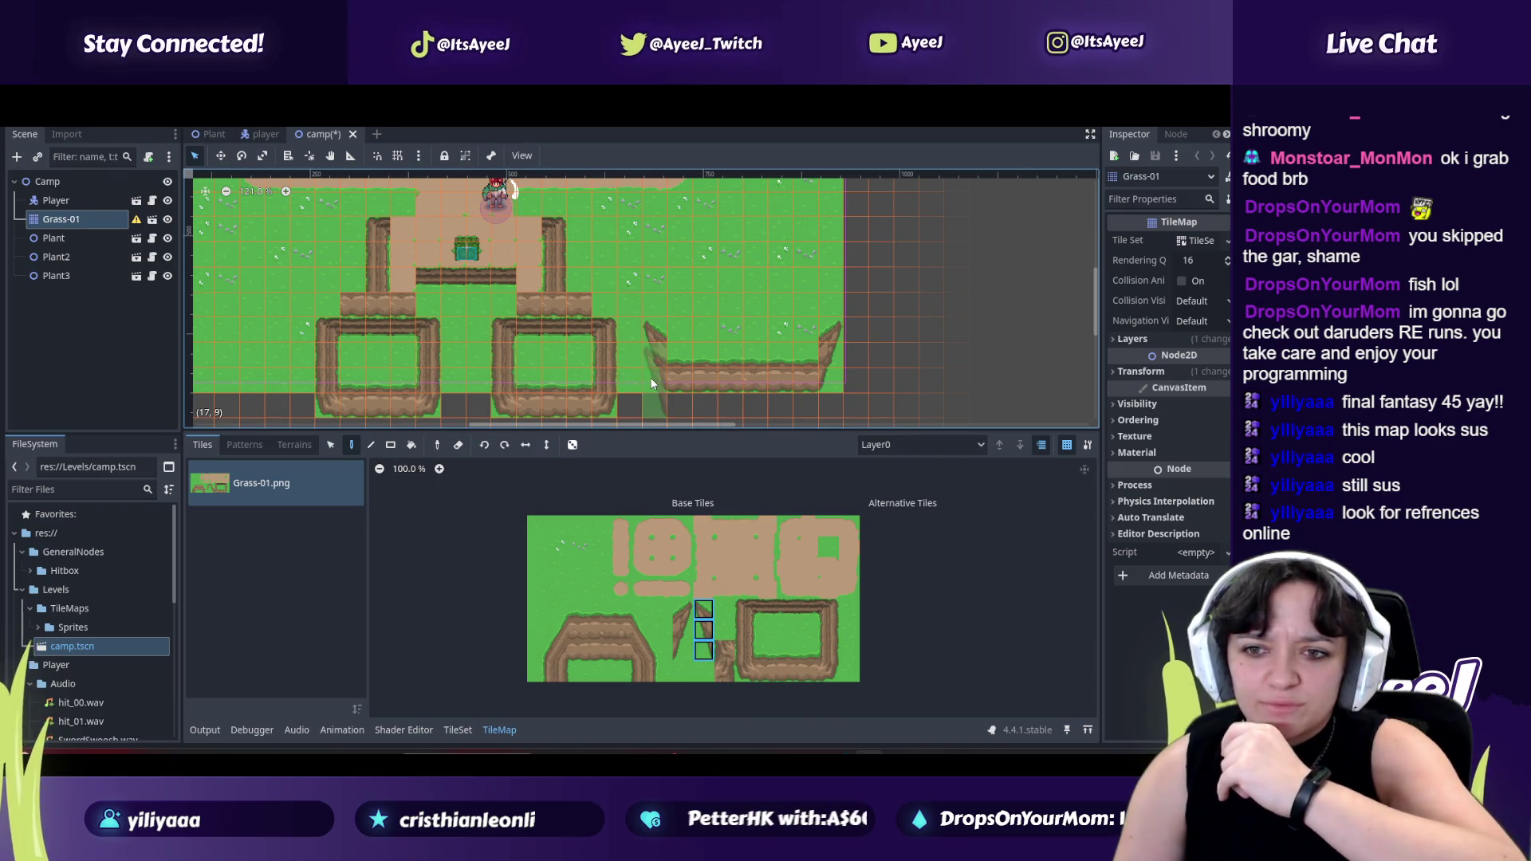
pyautogui.moveTo(681, 610); pyautogui.dragTo(682, 652)
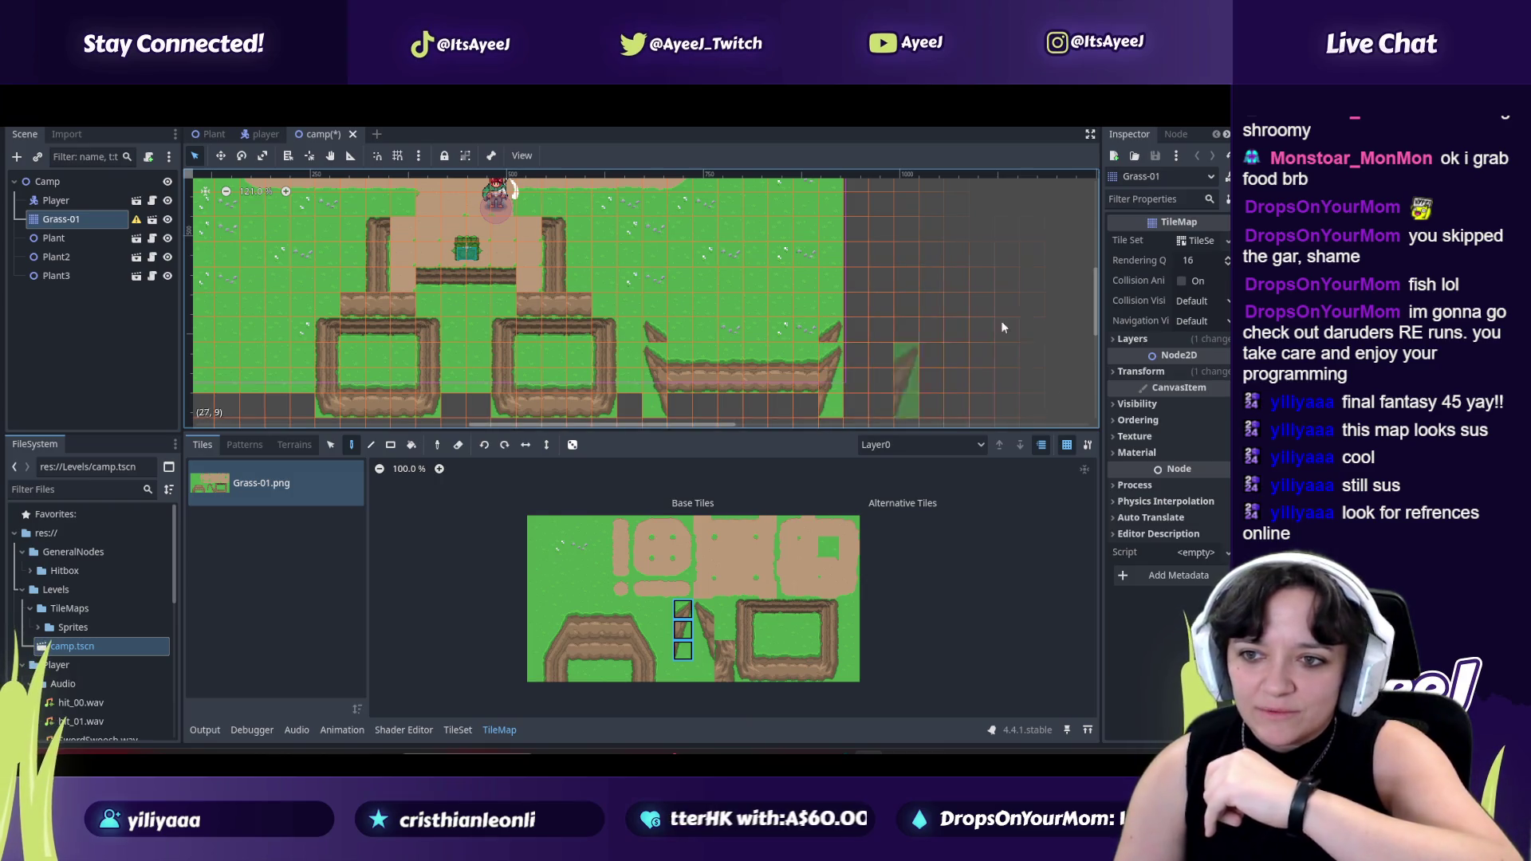
pyautogui.scroll(-1, 1099, 312)
pyautogui.scroll(-2, 1098, 316)
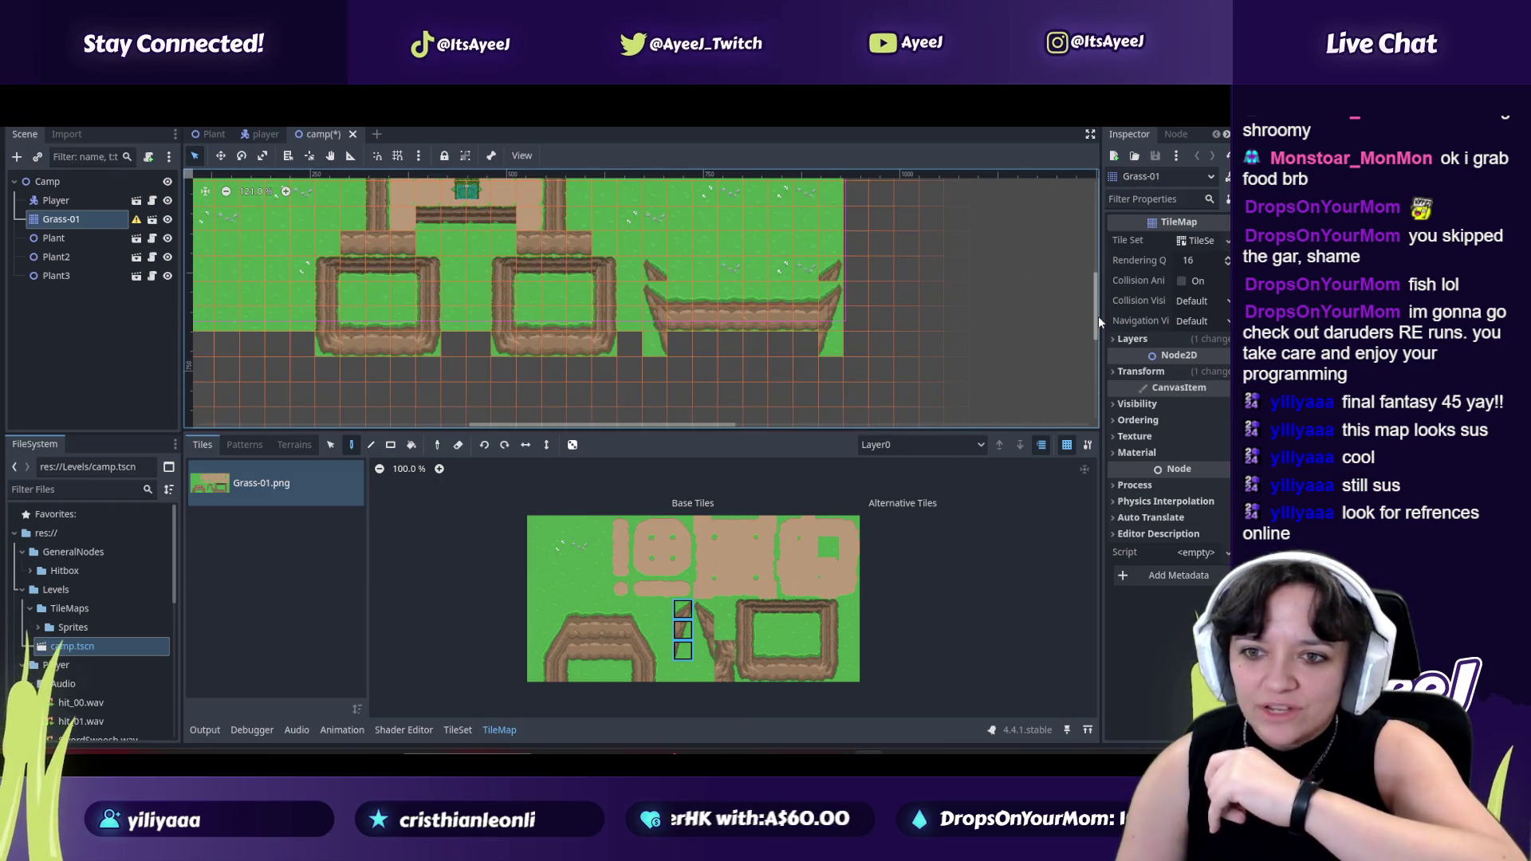
pyautogui.click(785, 670)
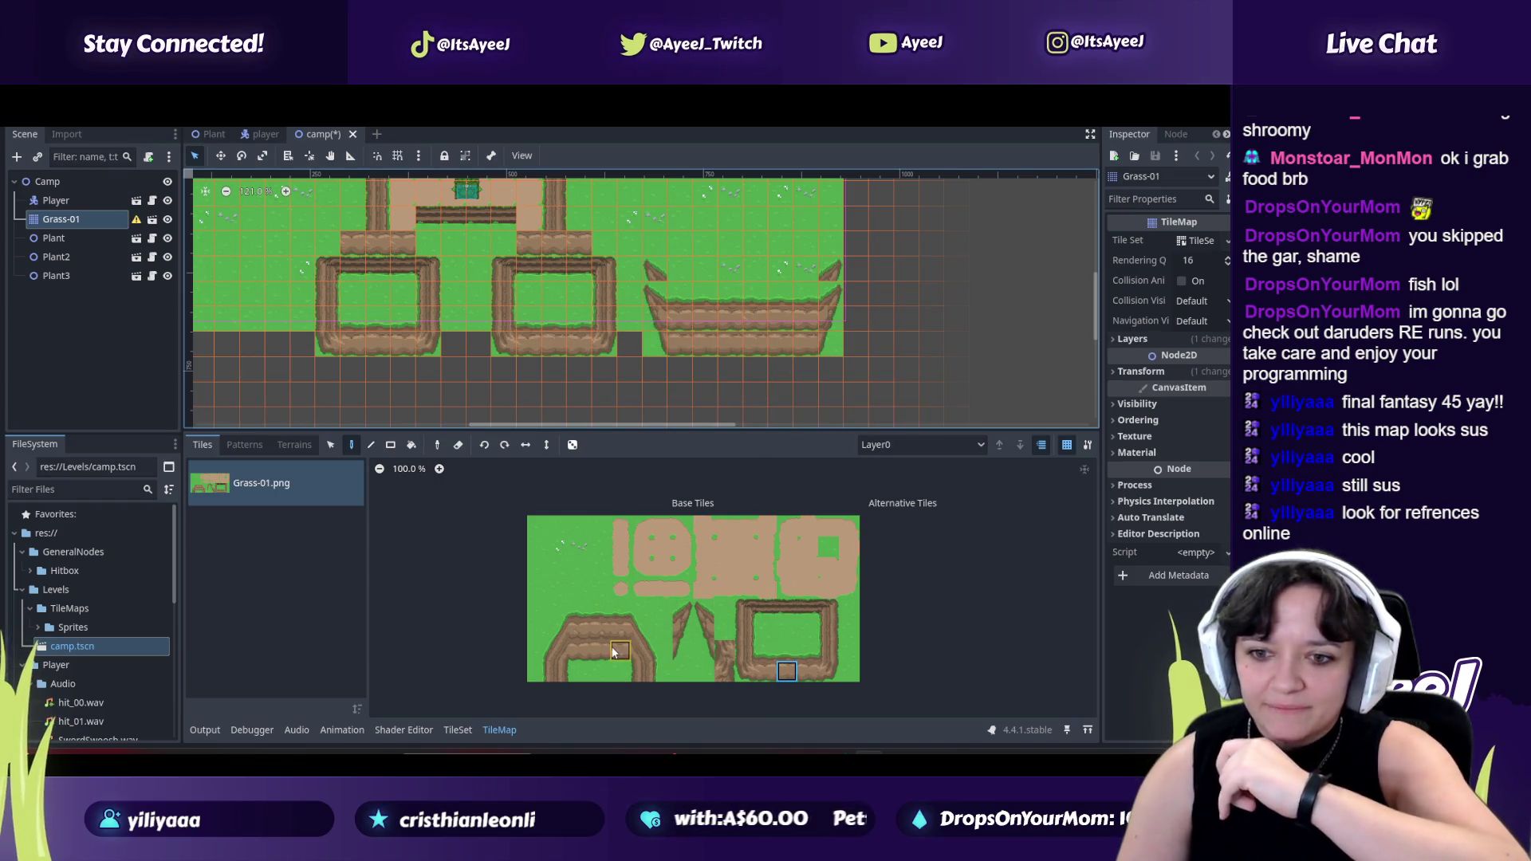
pyautogui.click(596, 627)
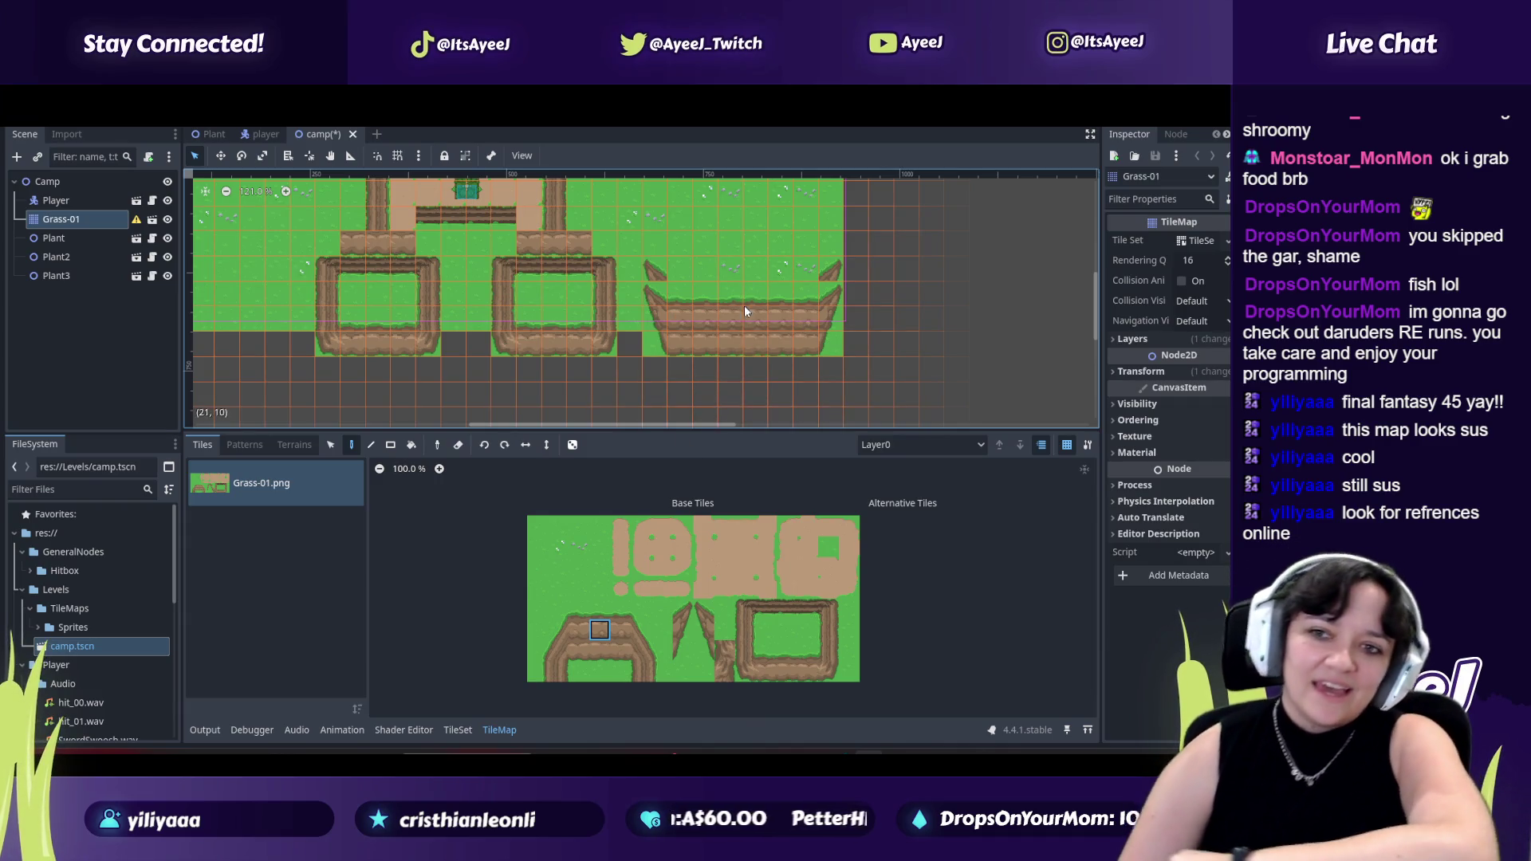
pyautogui.click(579, 567)
pyautogui.click(655, 273)
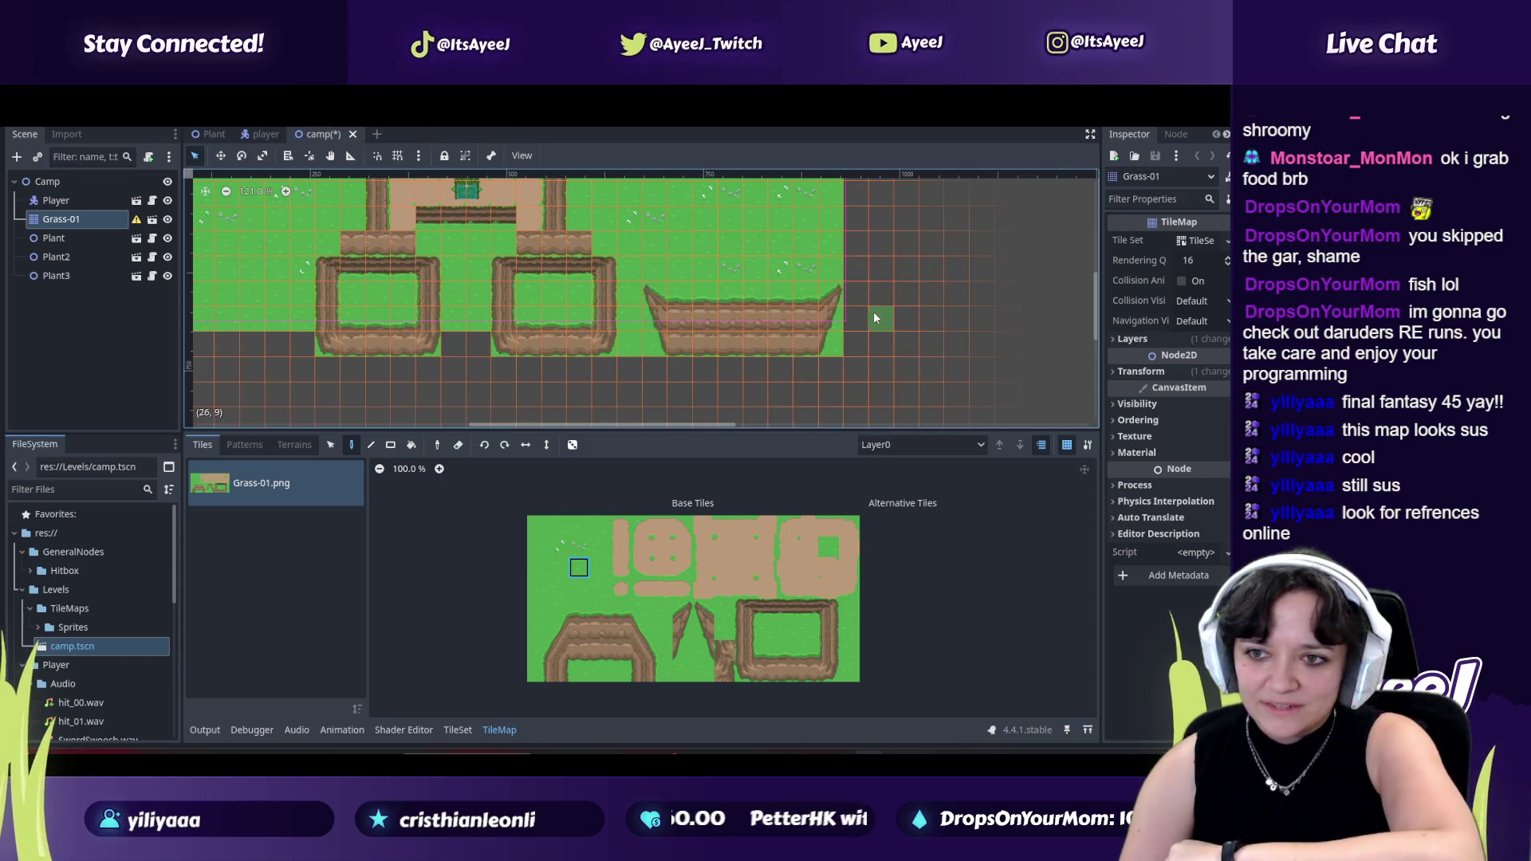
pyautogui.scroll(-2, 871, 311)
pyautogui.scroll(-3, 886, 330)
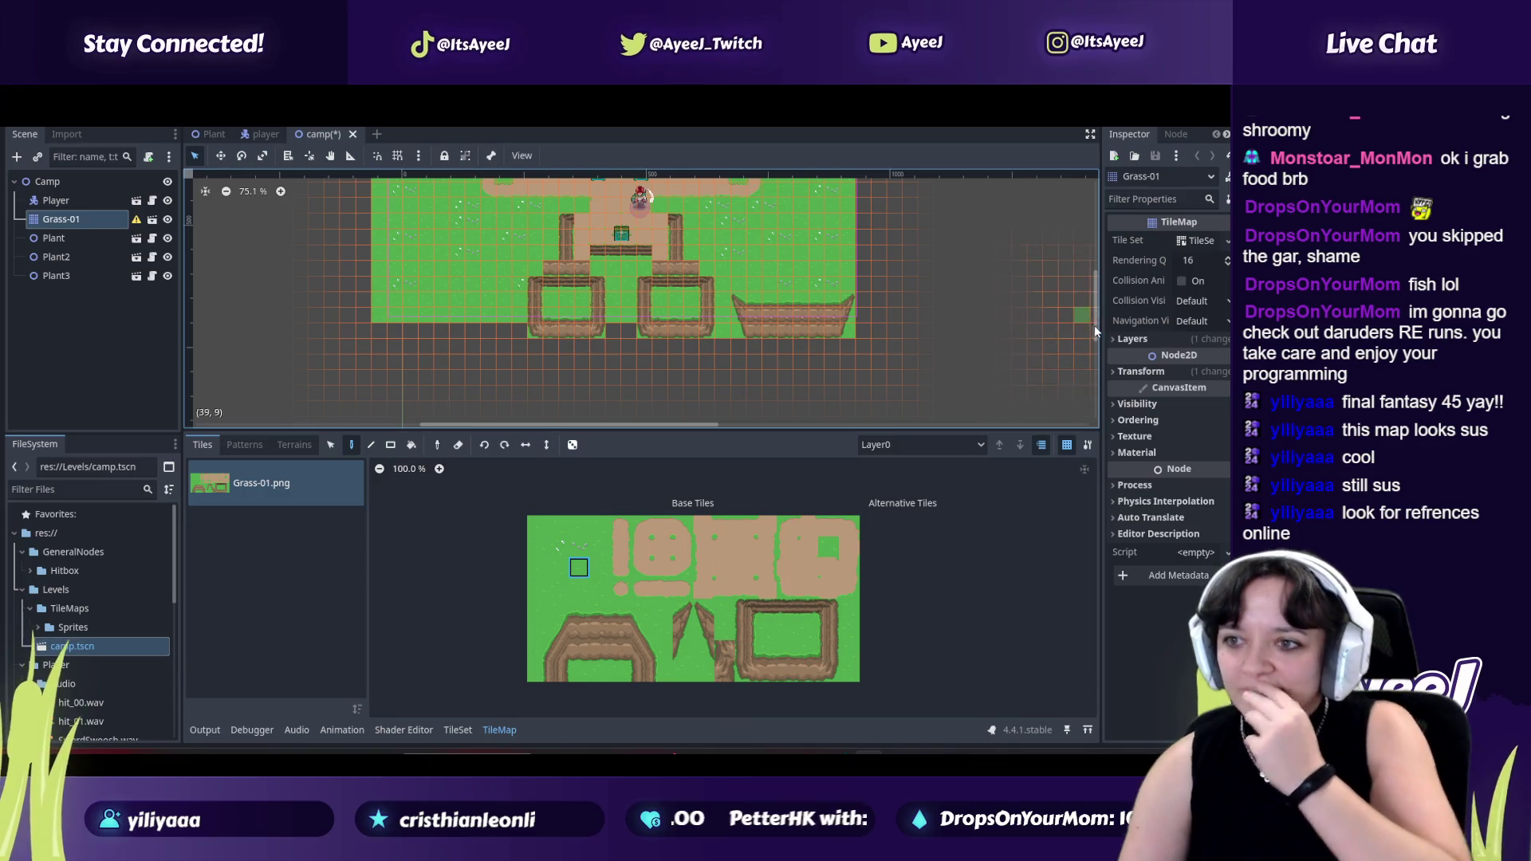
pyautogui.moveTo(1096, 327)
pyautogui.mouseDown()
pyautogui.moveTo(1110, 301)
pyautogui.moveTo(1115, 313)
pyautogui.mouseUp()
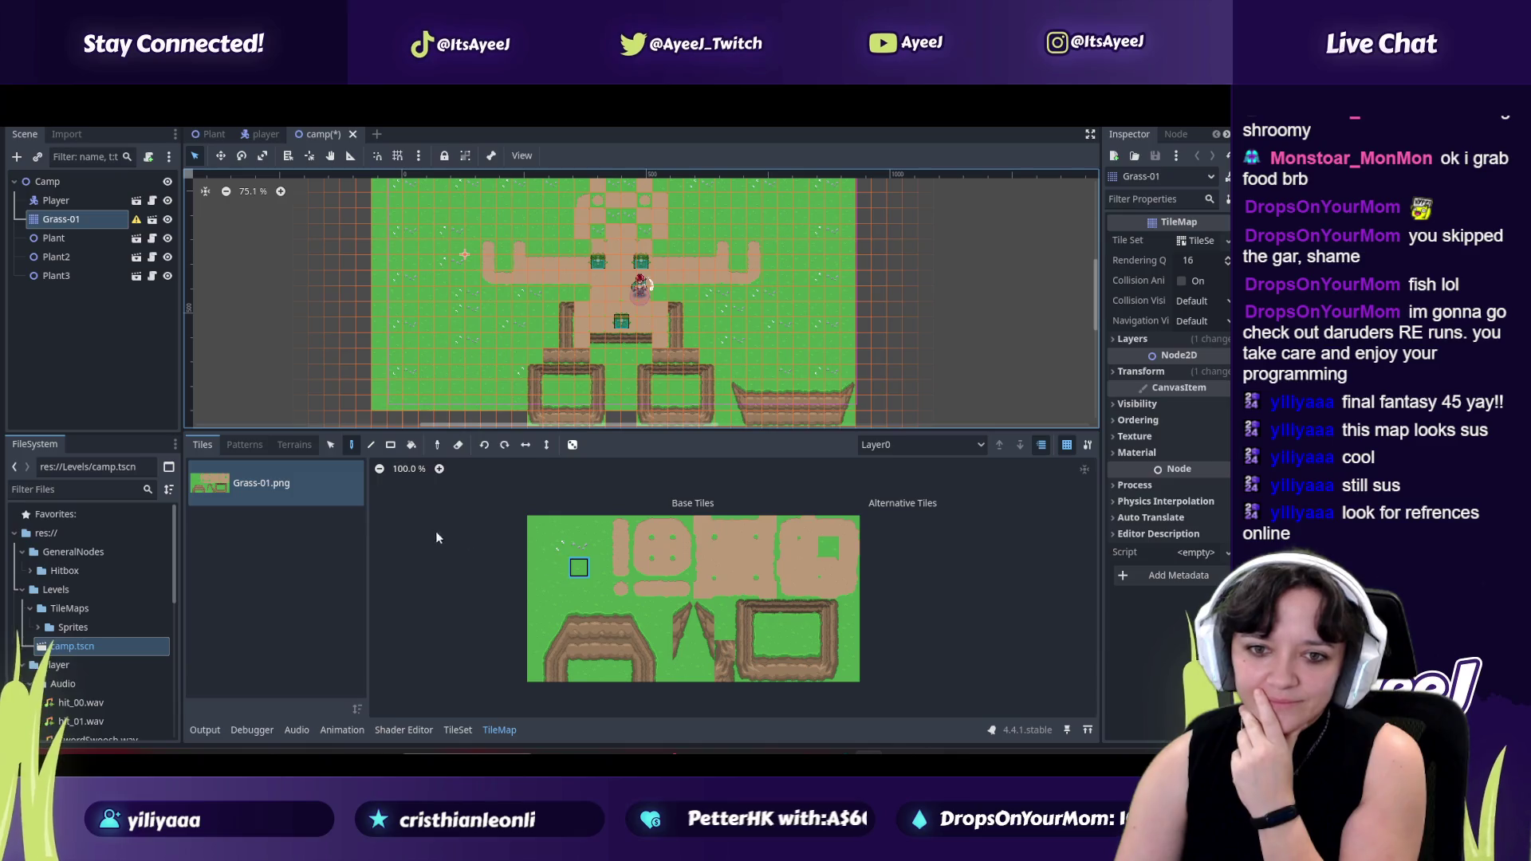
# Paint a vertical fence-side column just left of the camp map.
pyautogui.moveTo(568, 610); pyautogui.dragTo(558, 609)
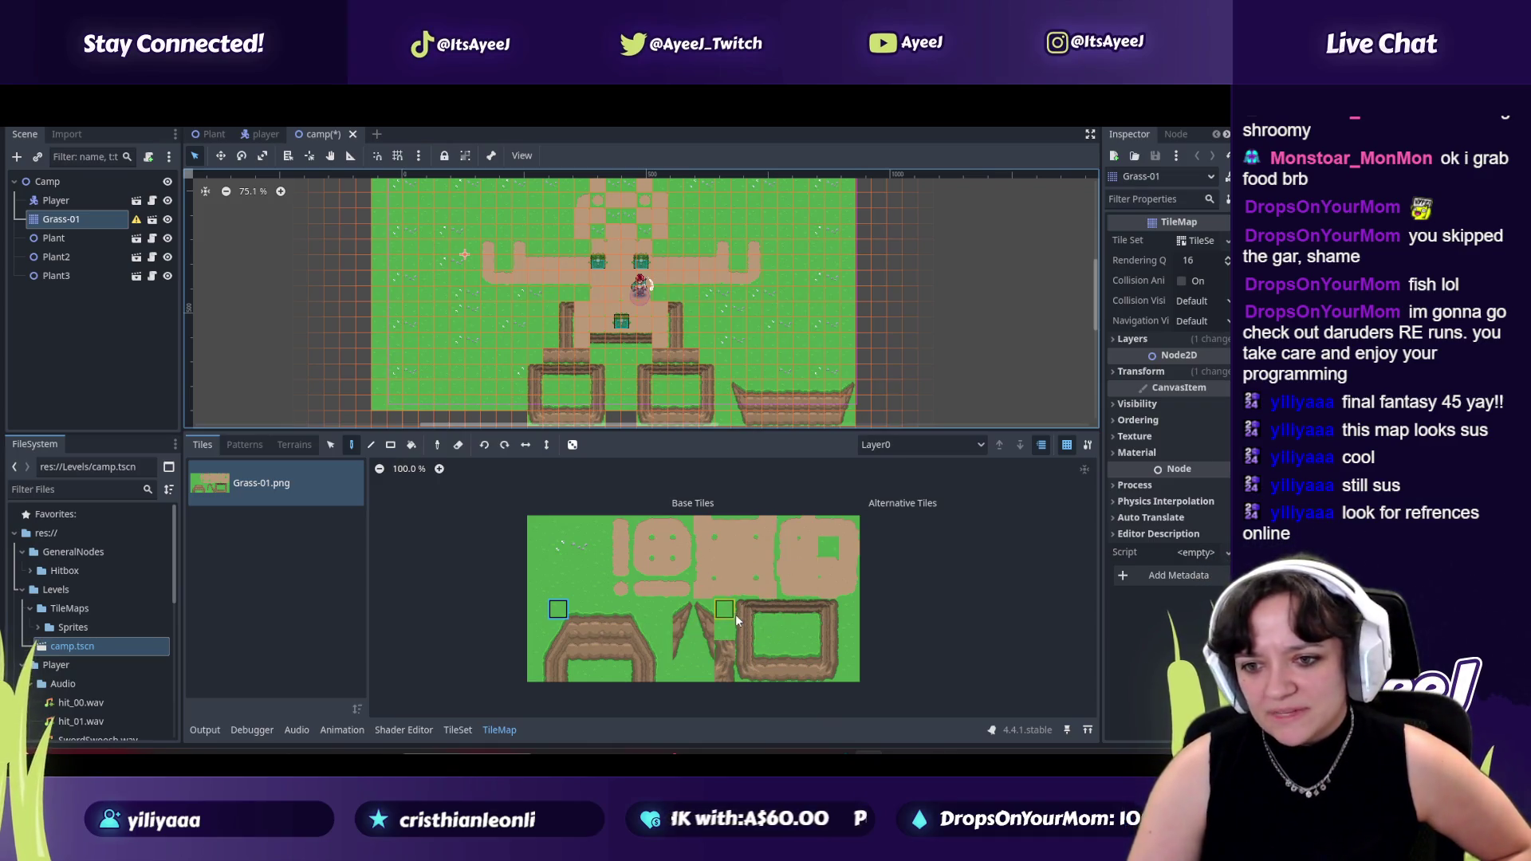
pyautogui.moveTo(745, 630); pyautogui.dragTo(745, 652)
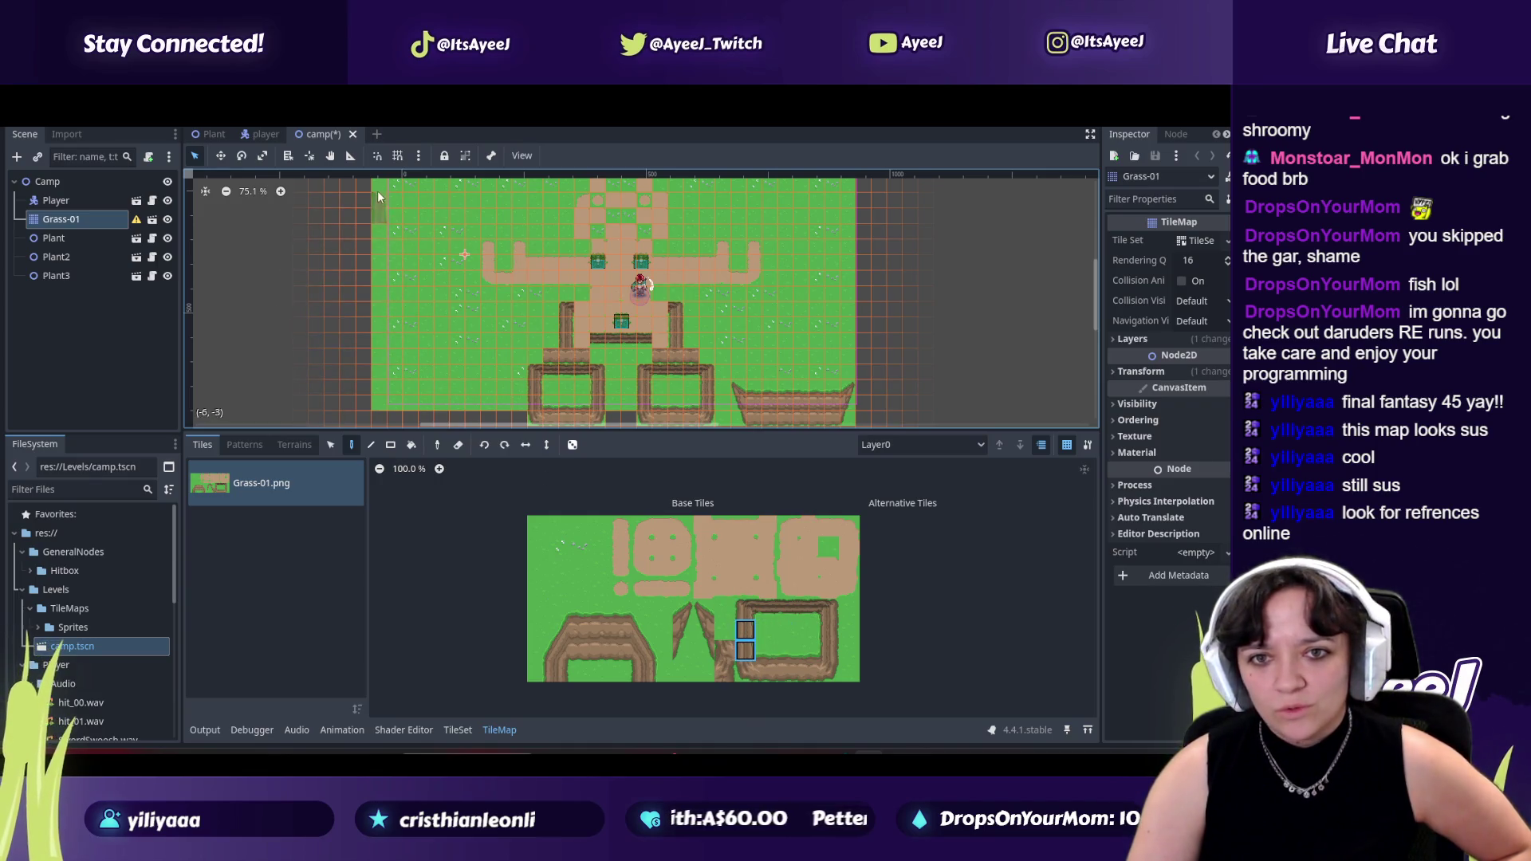
pyautogui.scroll(-1, 551, 356)
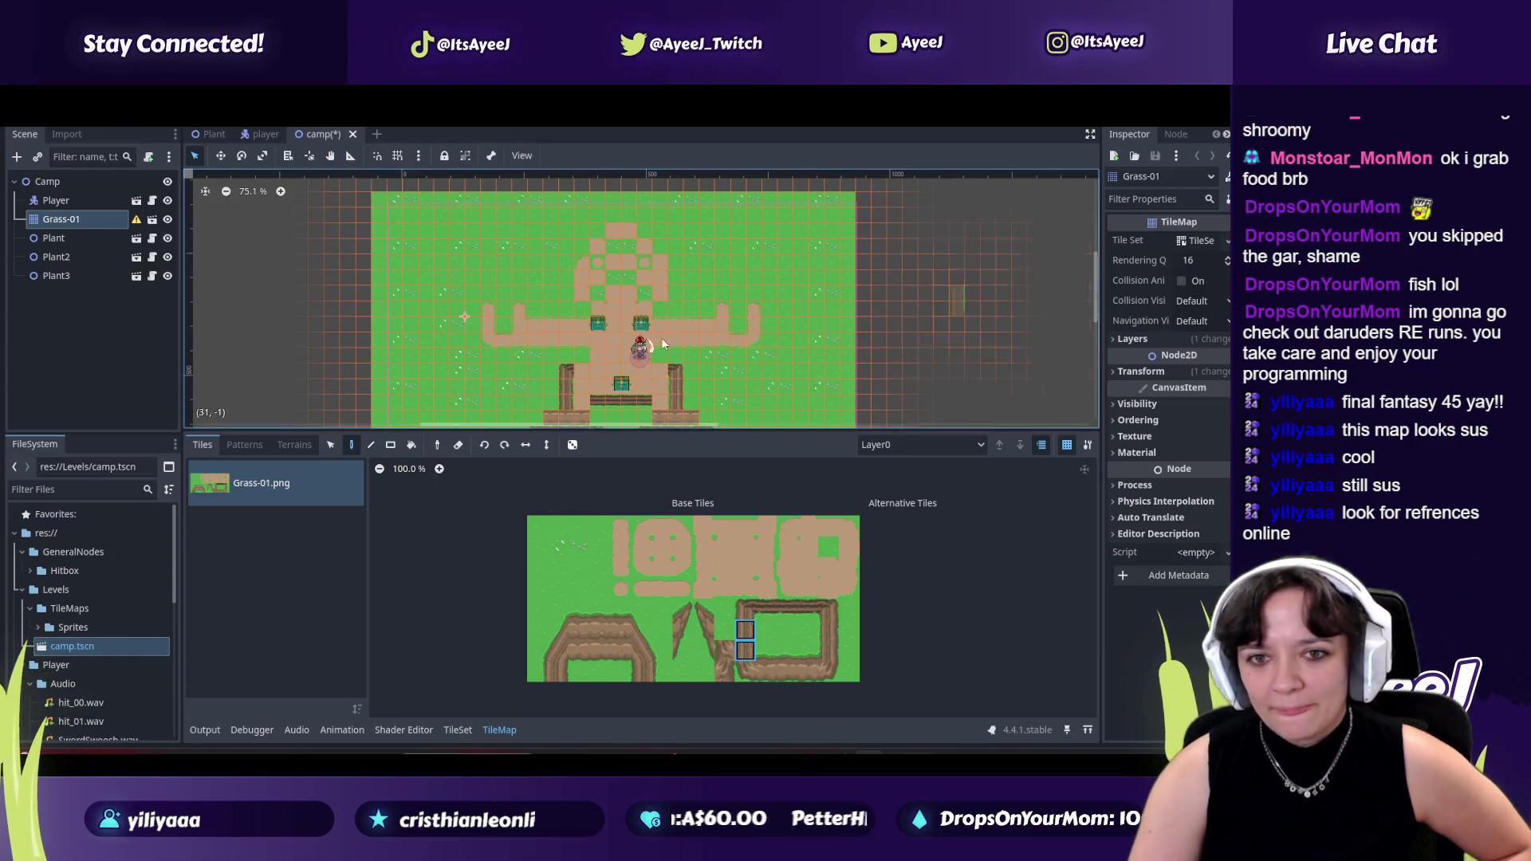
pyautogui.scroll(-1, 550, 358)
pyautogui.scroll(-2, 550, 357)
pyautogui.scroll(-3, 1094, 287)
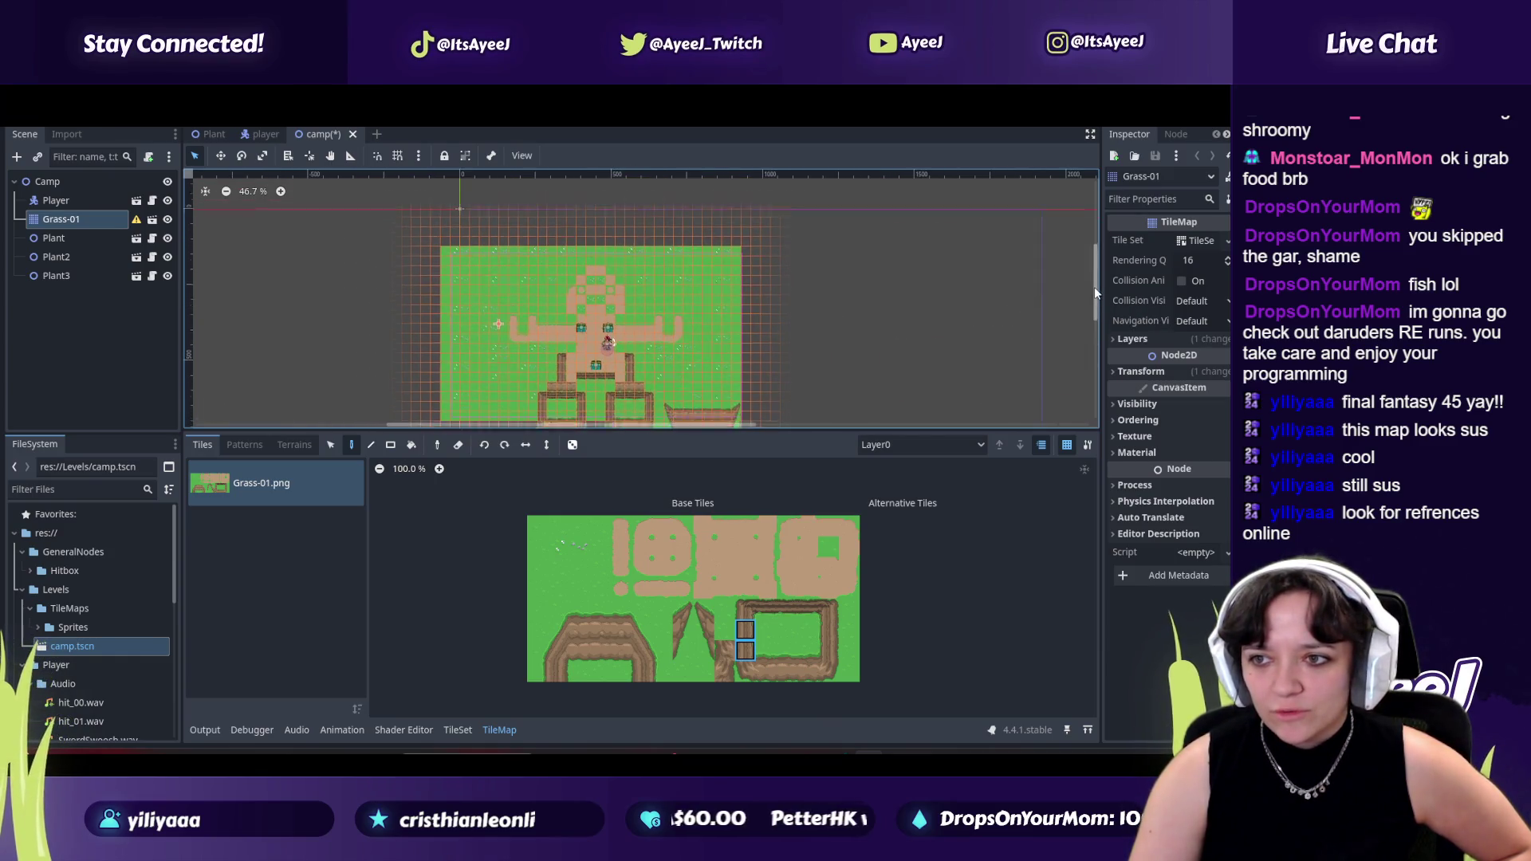
pyautogui.moveTo(386, 206); pyautogui.dragTo(383, 365)
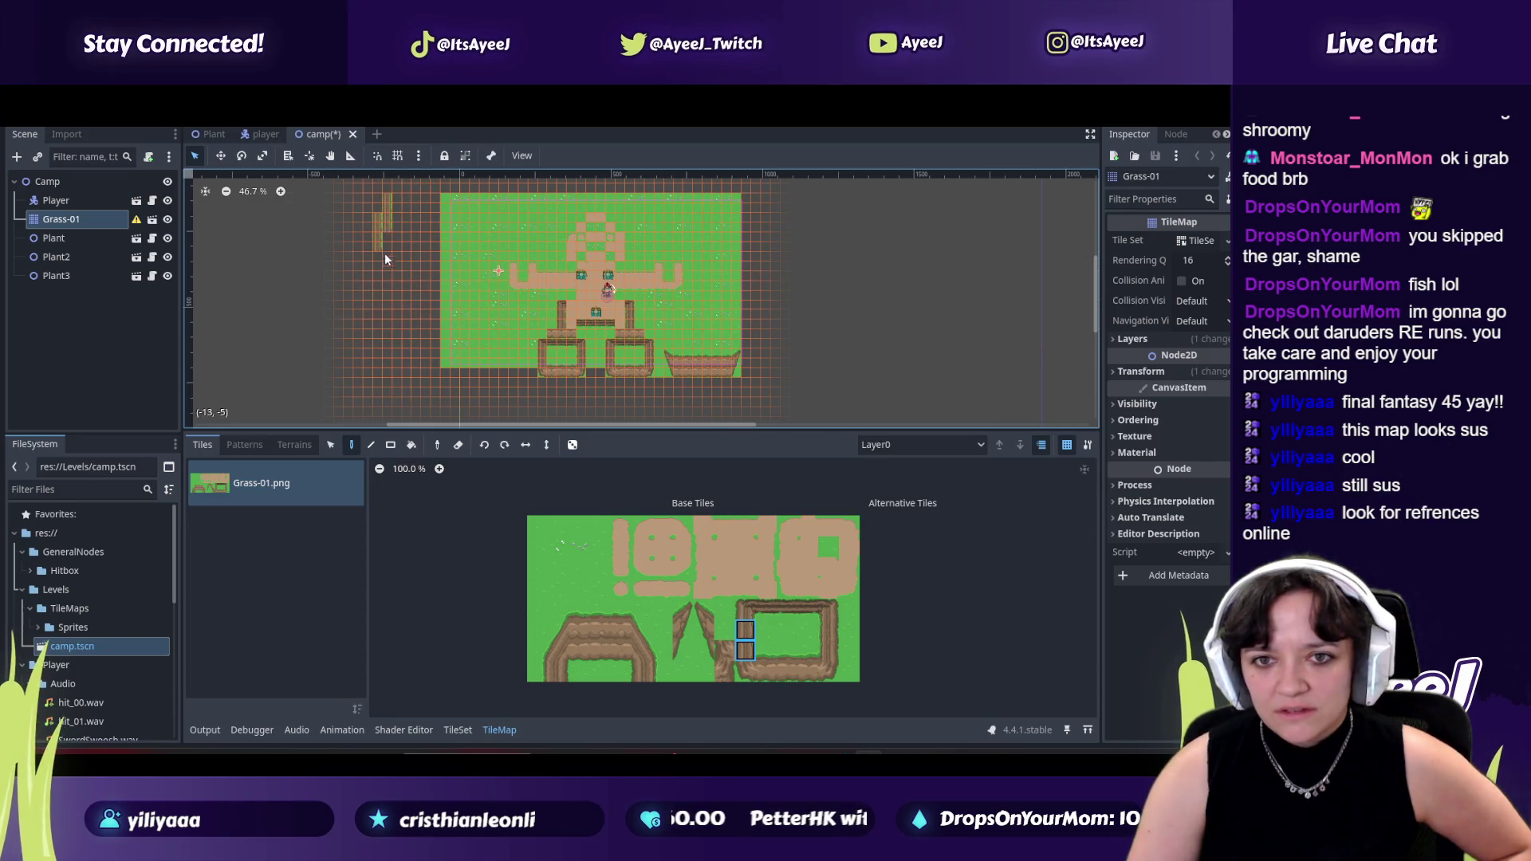
# Undo the misplaced strip and repaint a taller fence column down the map's left side.
pyautogui.hotkey('ctrl', 'z')
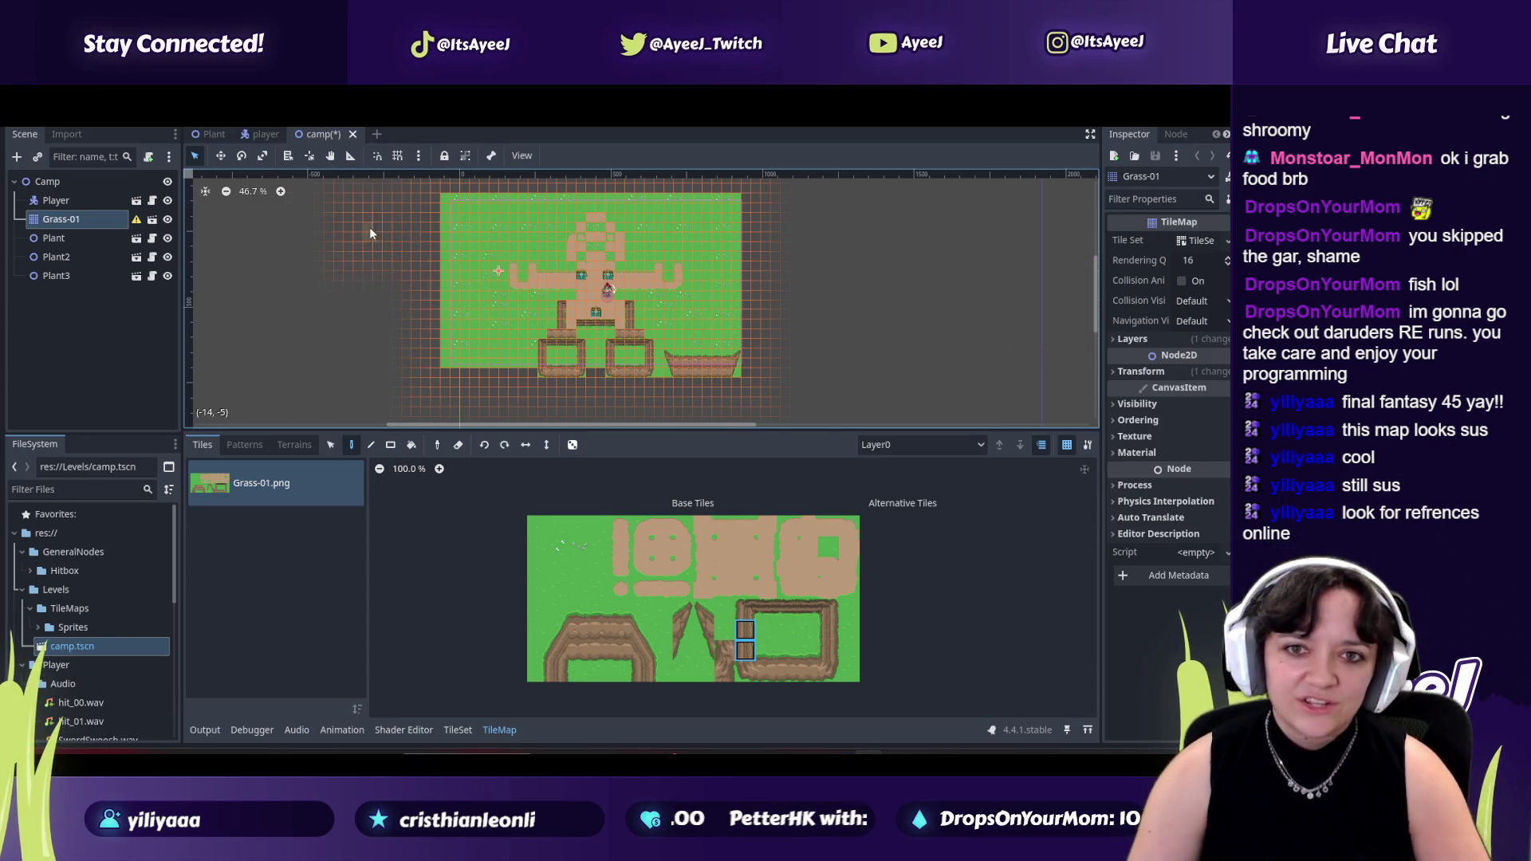
pyautogui.moveTo(366, 197); pyautogui.dragTo(367, 321)
pyautogui.moveTo(372, 379); pyautogui.dragTo(370, 384)
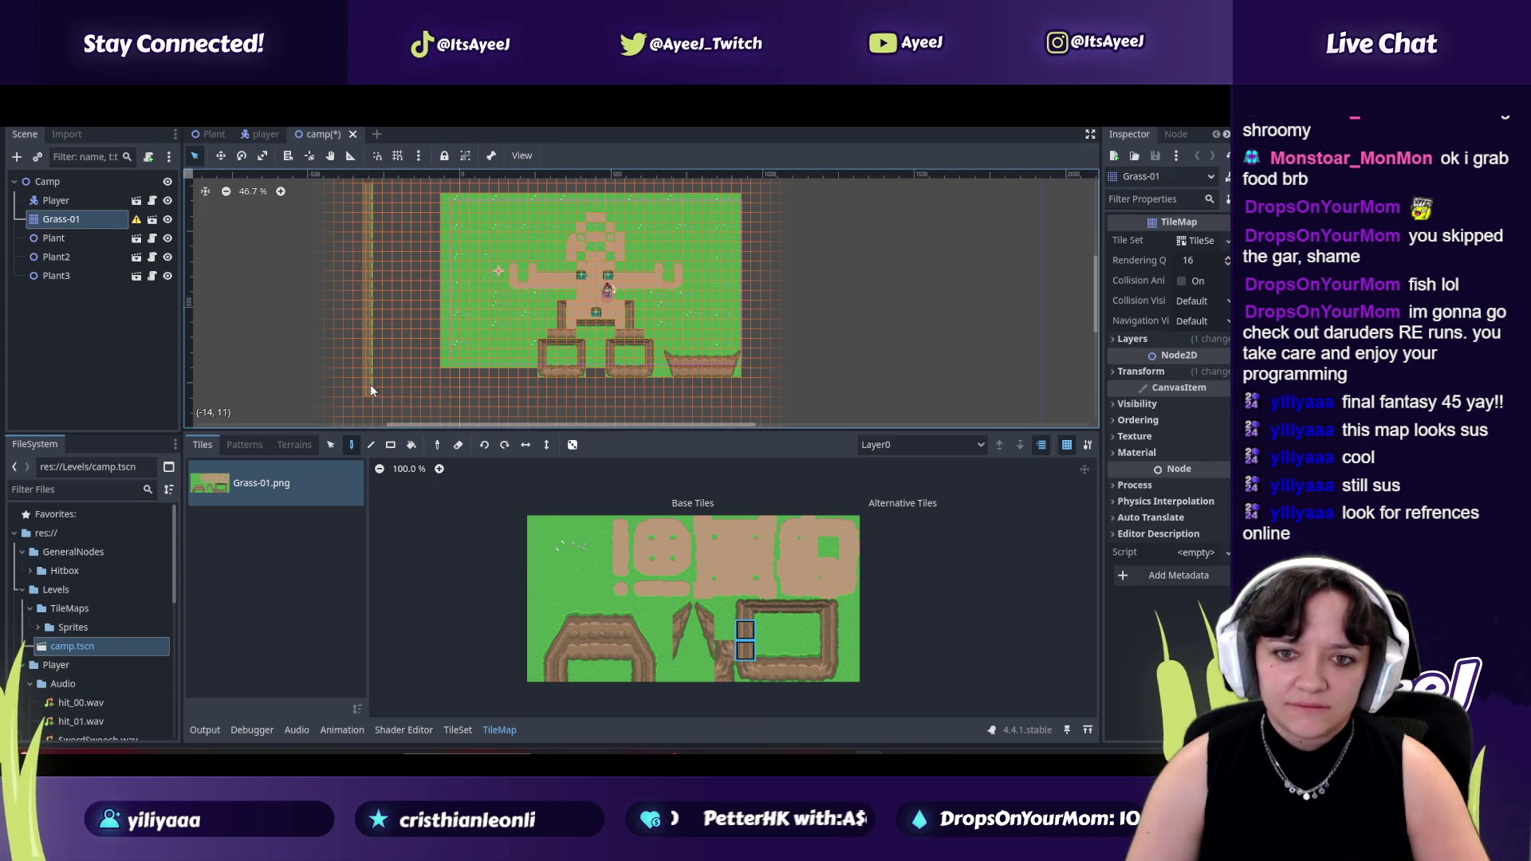
pyautogui.click(744, 609)
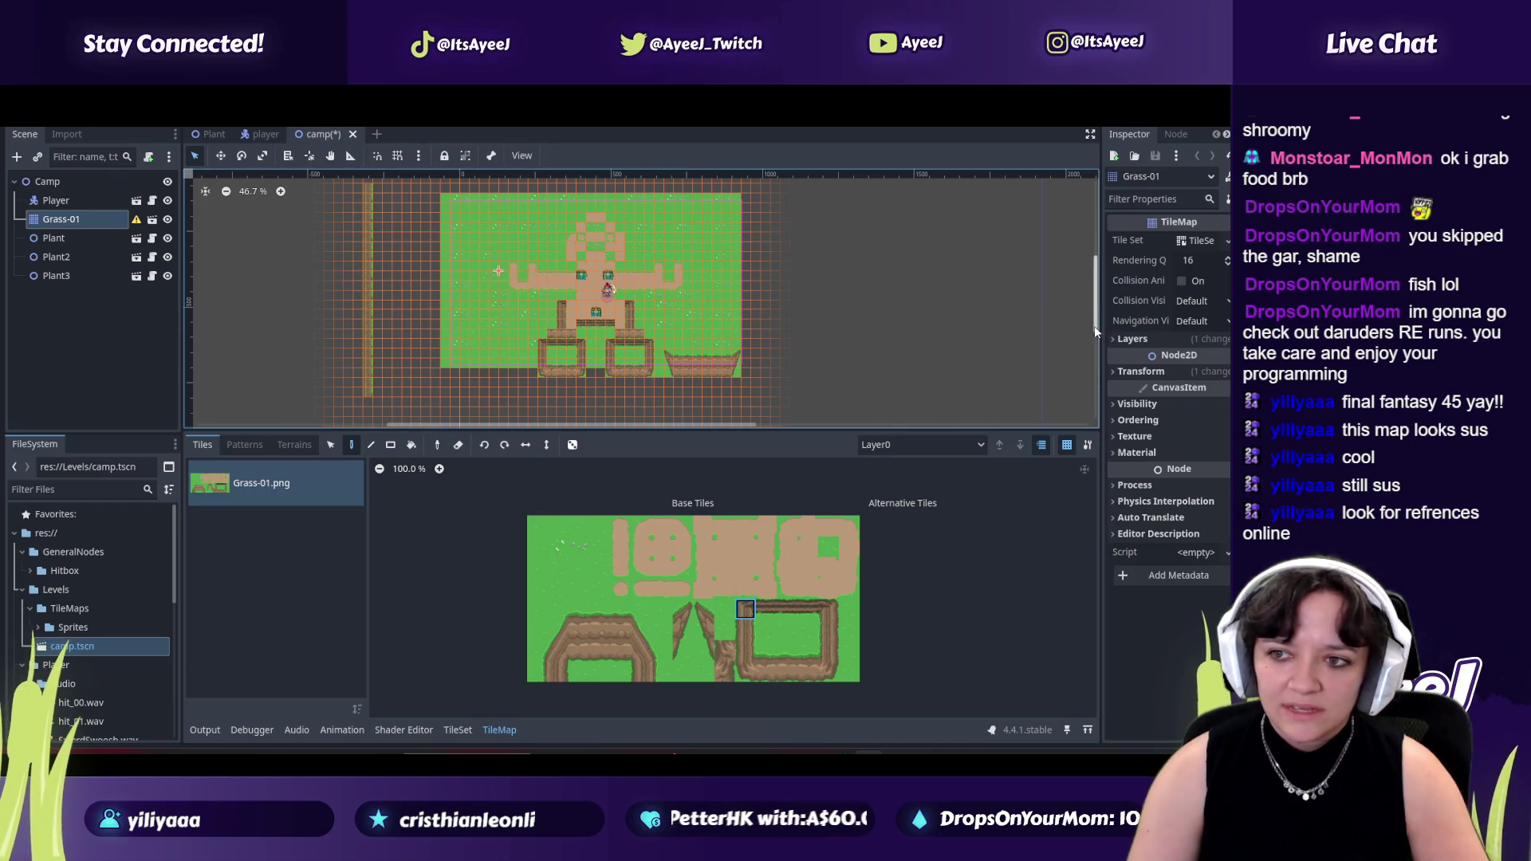
pyautogui.moveTo(1095, 332); pyautogui.dragTo(1096, 302)
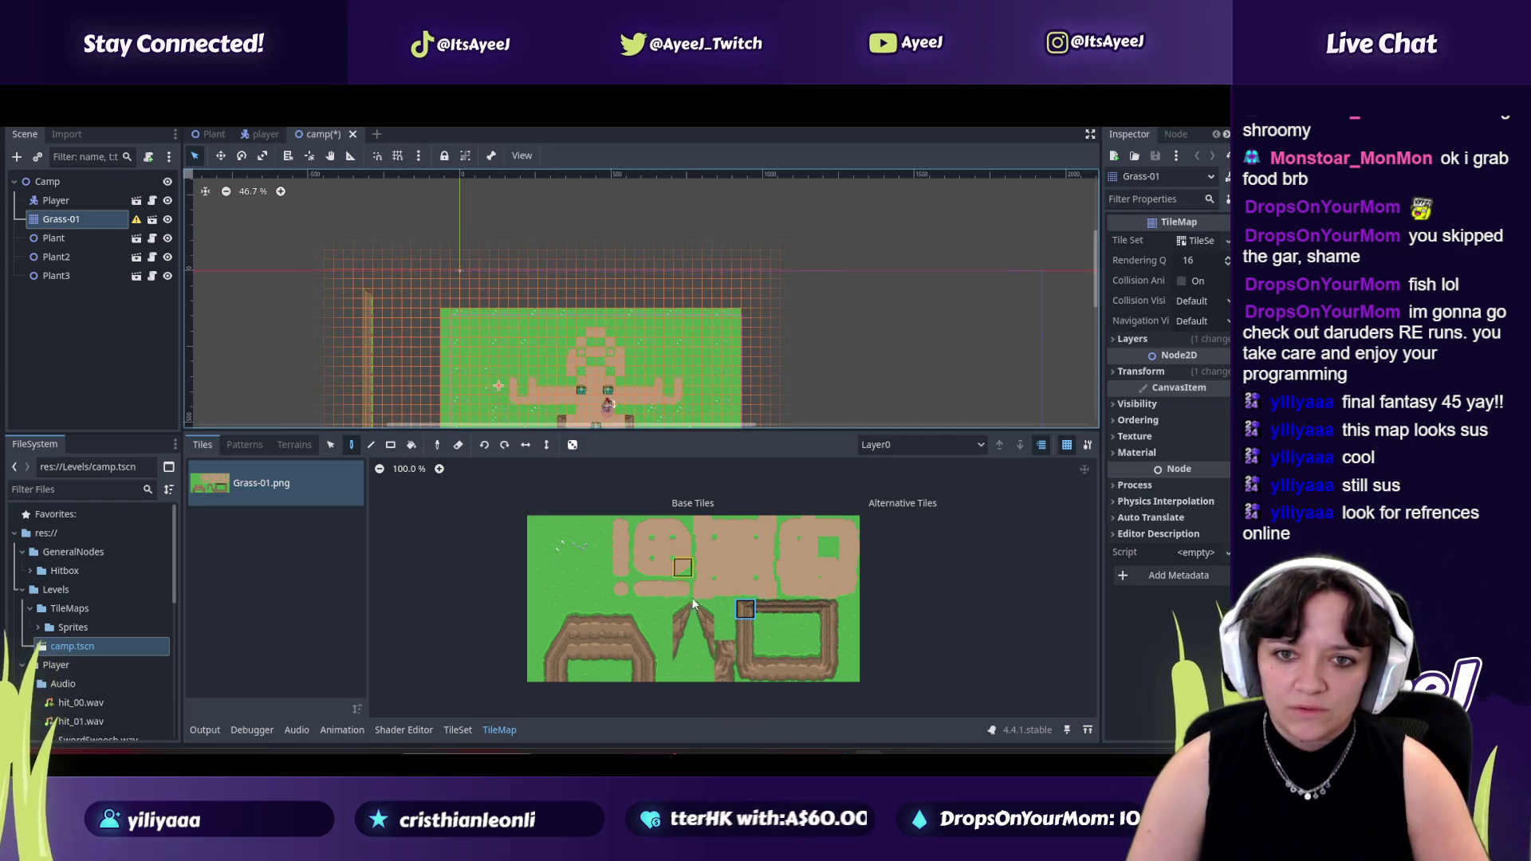
# Paint a horizontal fence row along the map's top edge using three-tile pieces.
pyautogui.moveTo(766, 610); pyautogui.dragTo(808, 610)
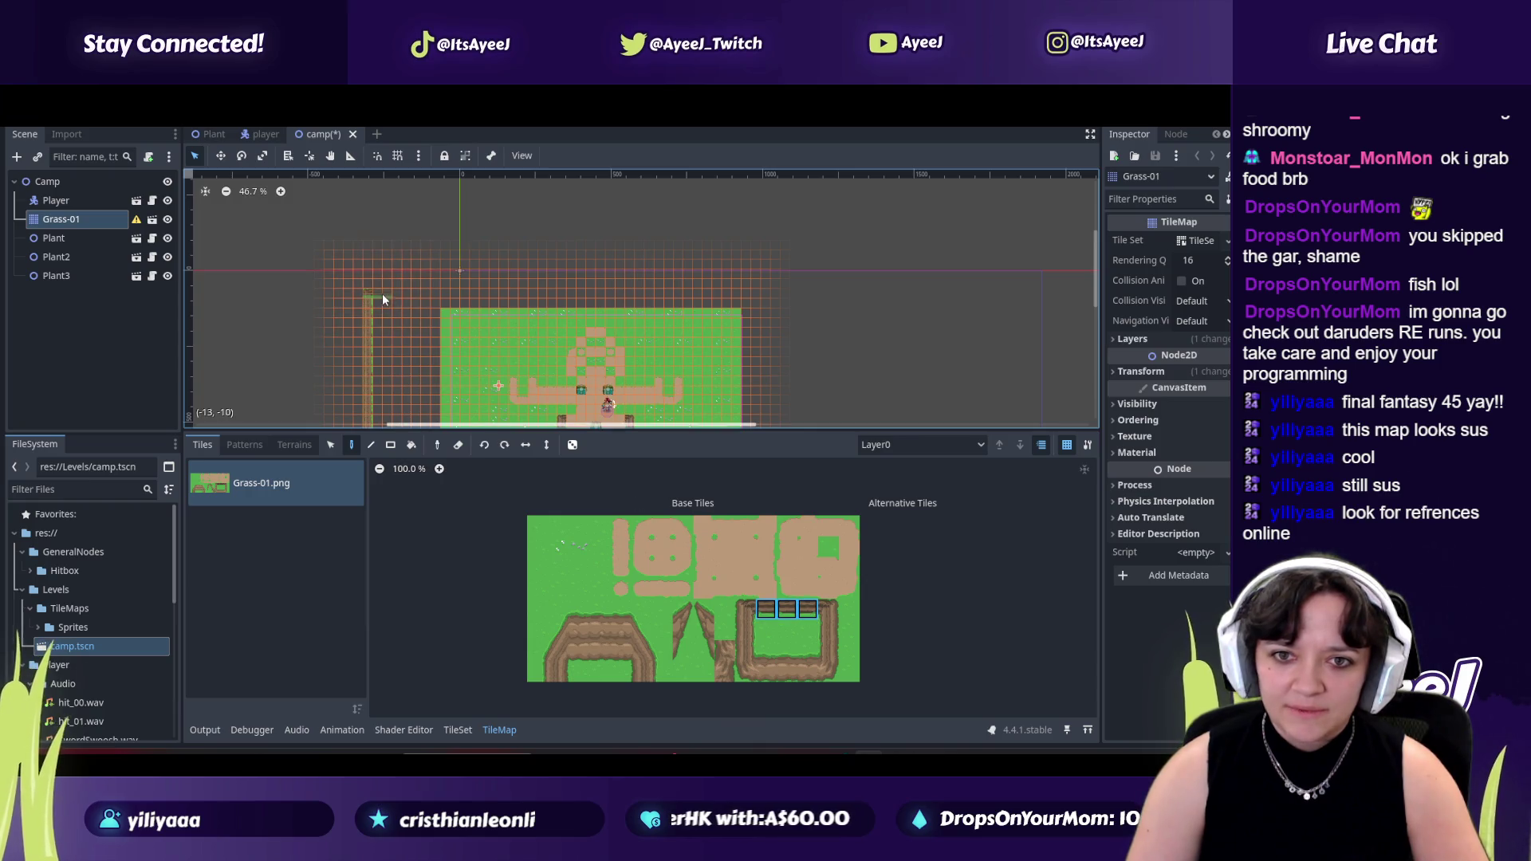
pyautogui.moveTo(392, 293); pyautogui.dragTo(420, 295)
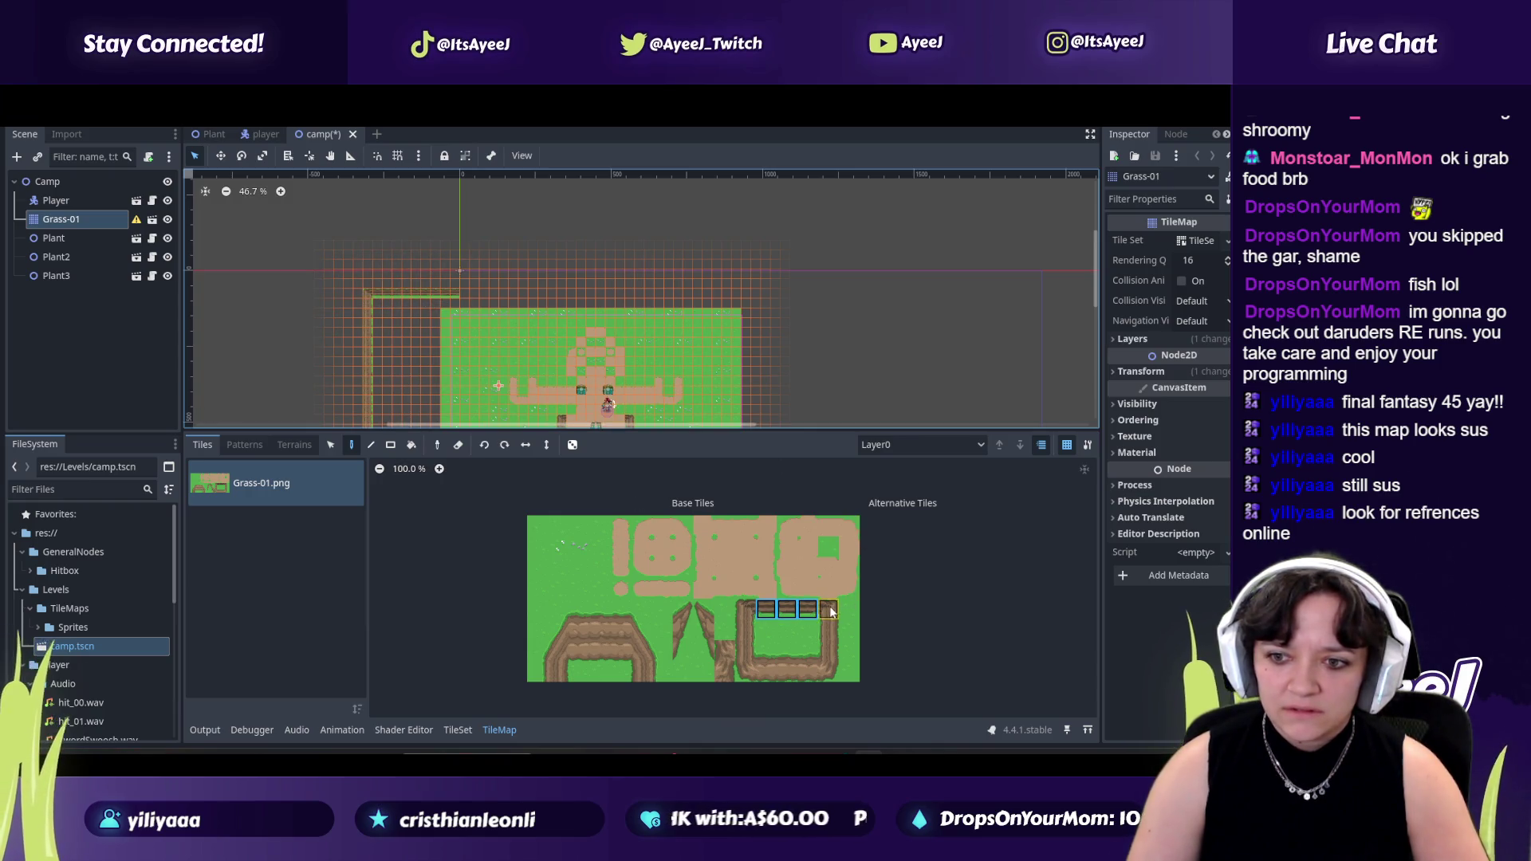
pyautogui.click(744, 608)
pyautogui.click(750, 670)
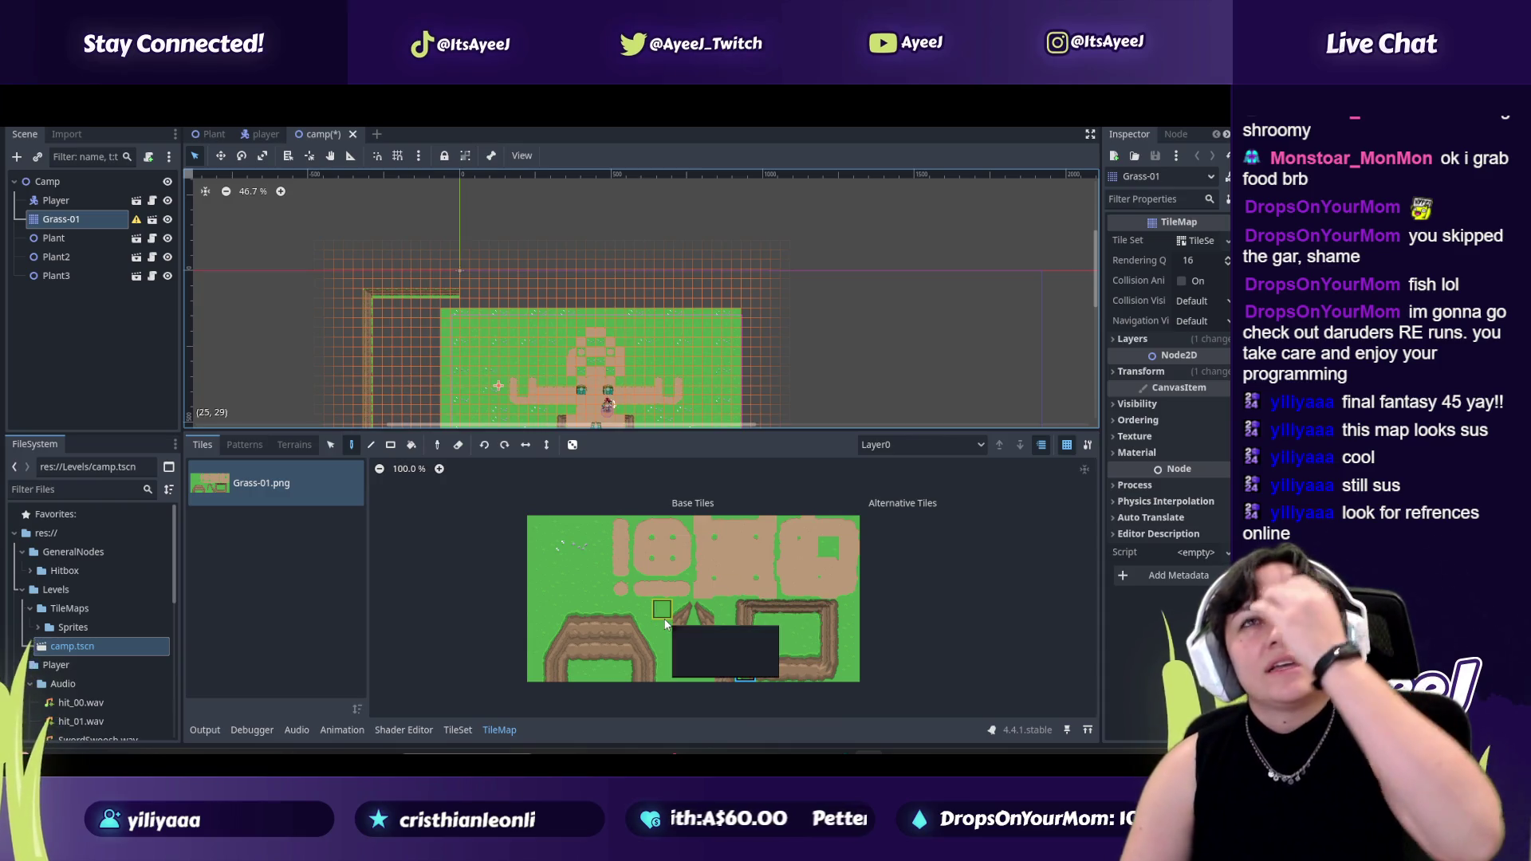
pyautogui.click(828, 670)
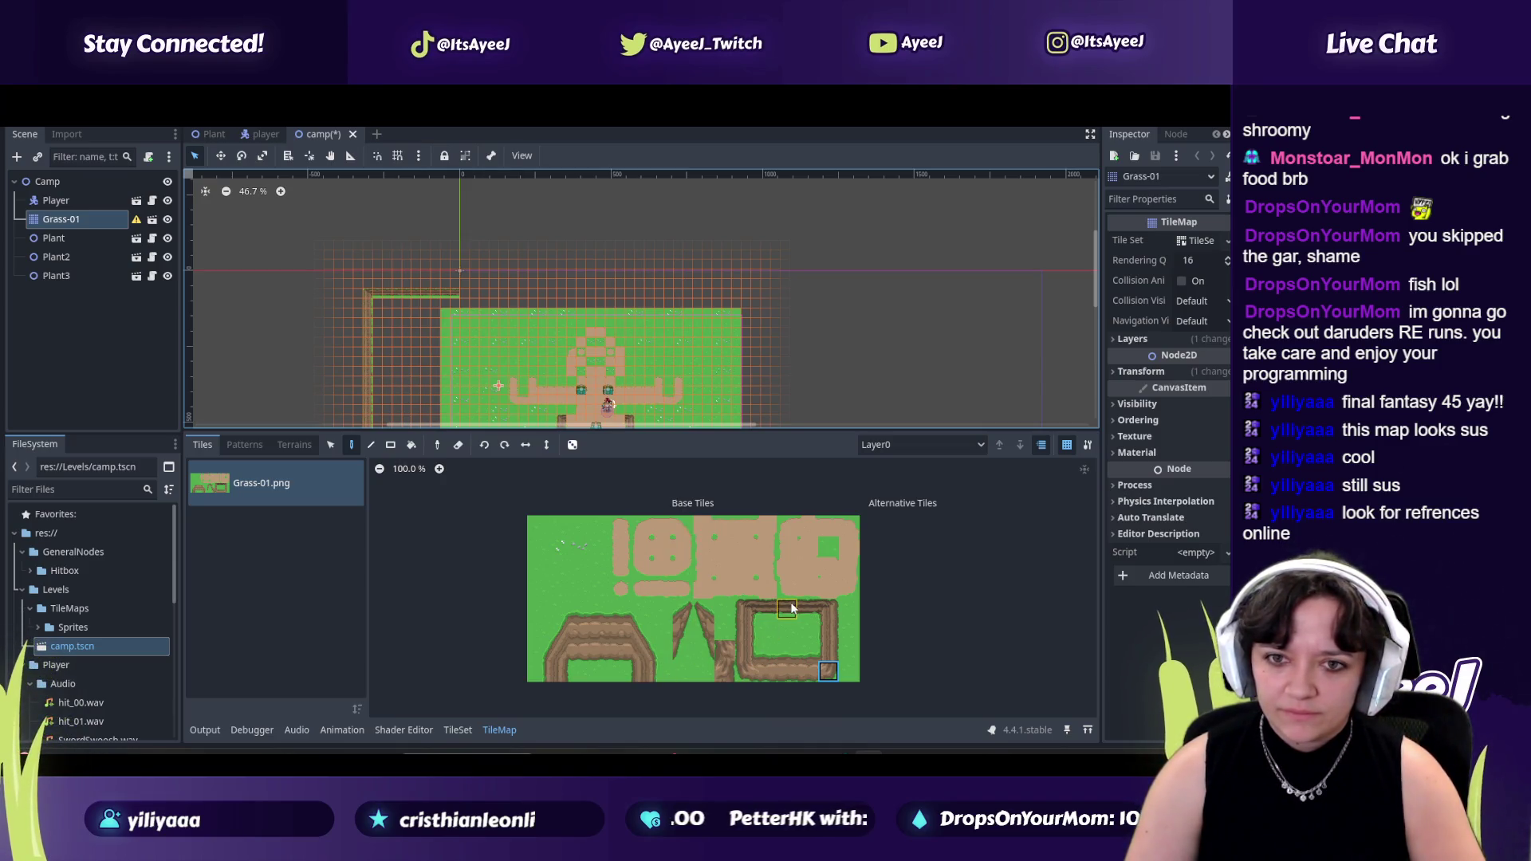
pyautogui.moveTo(765, 609); pyautogui.dragTo(818, 616)
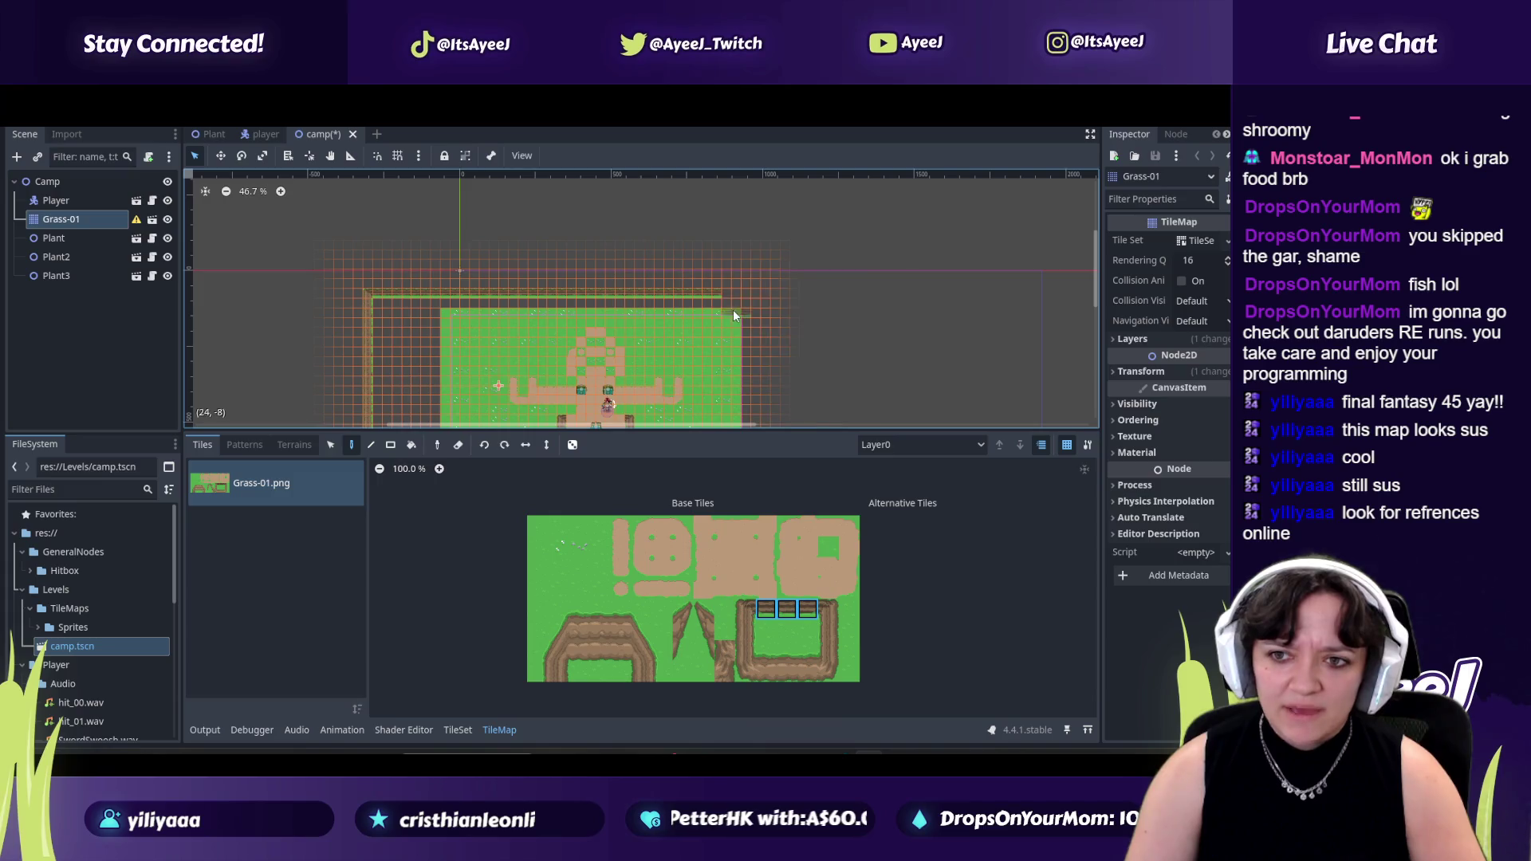
pyautogui.click(760, 298)
# Extend the top fence strip to the right edge and cap it with a corner tile.
pyautogui.hotkey('ctrl', 'z')
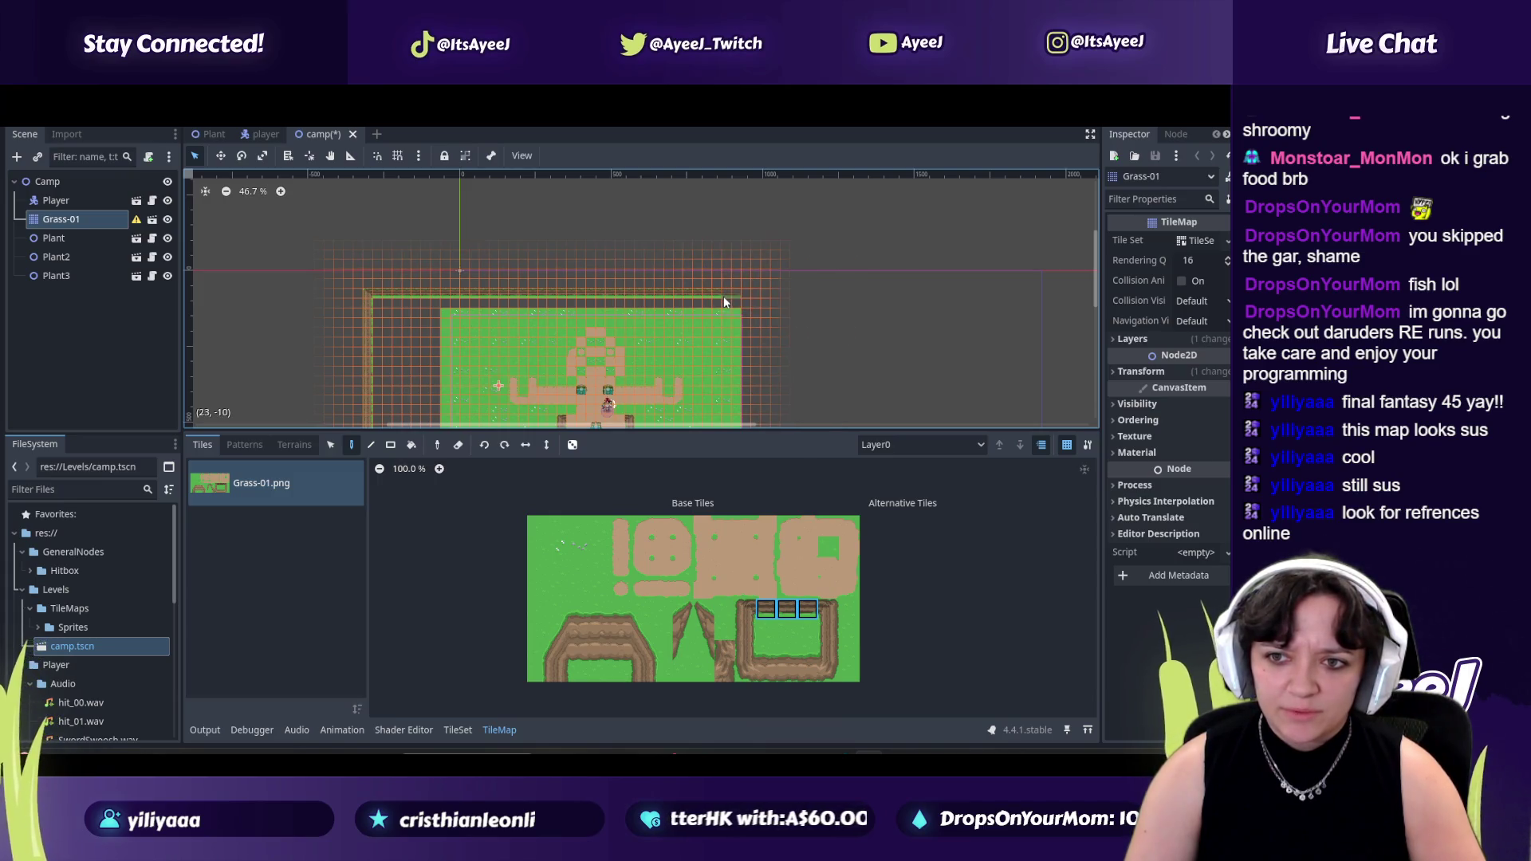
pyautogui.moveTo(751, 298); pyautogui.dragTo(889, 298)
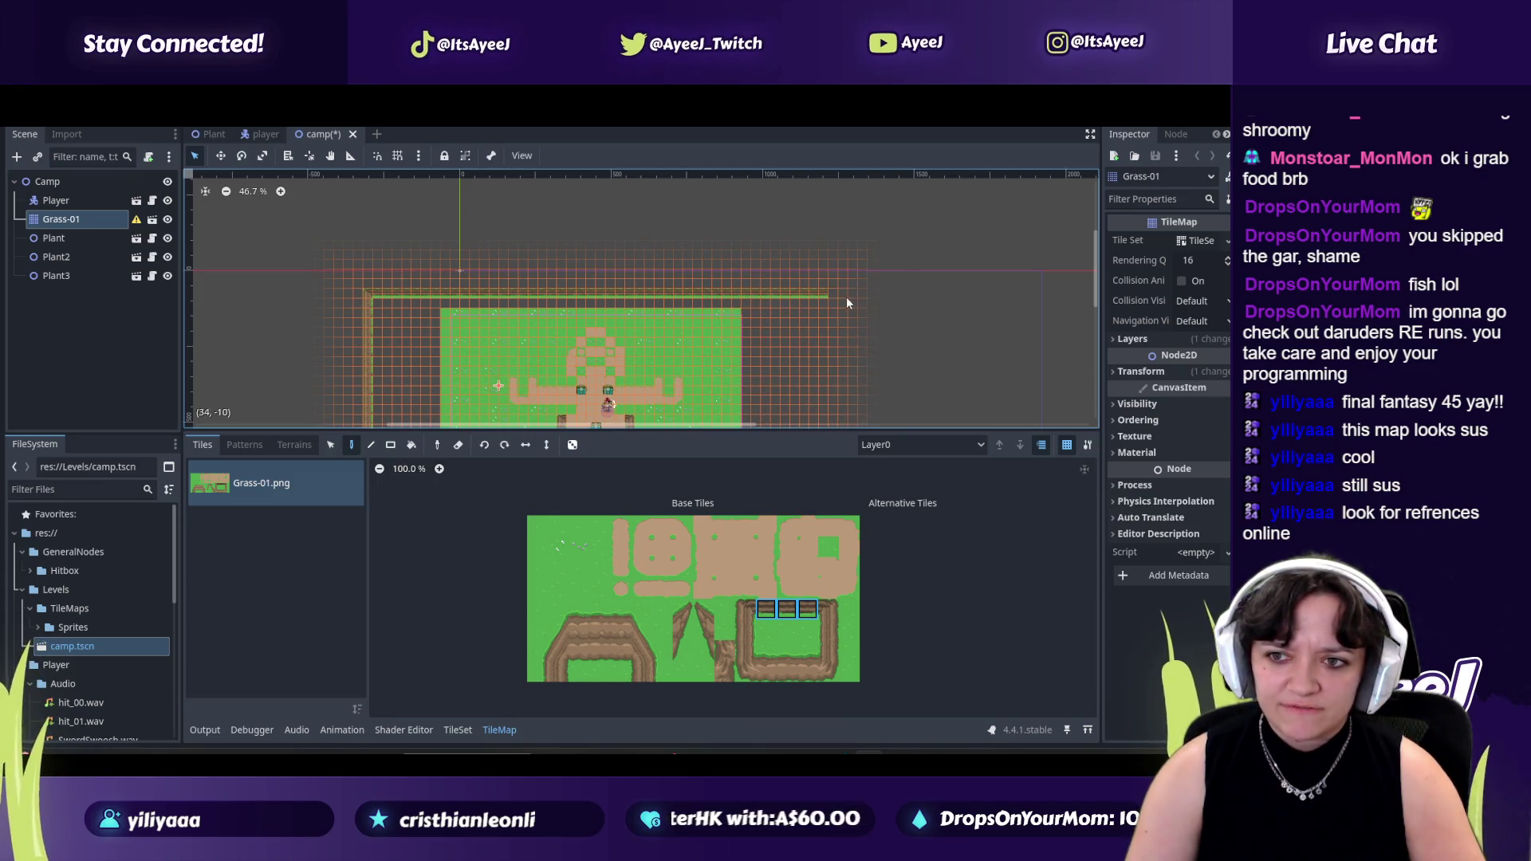
pyautogui.click(827, 608)
pyautogui.click(892, 289)
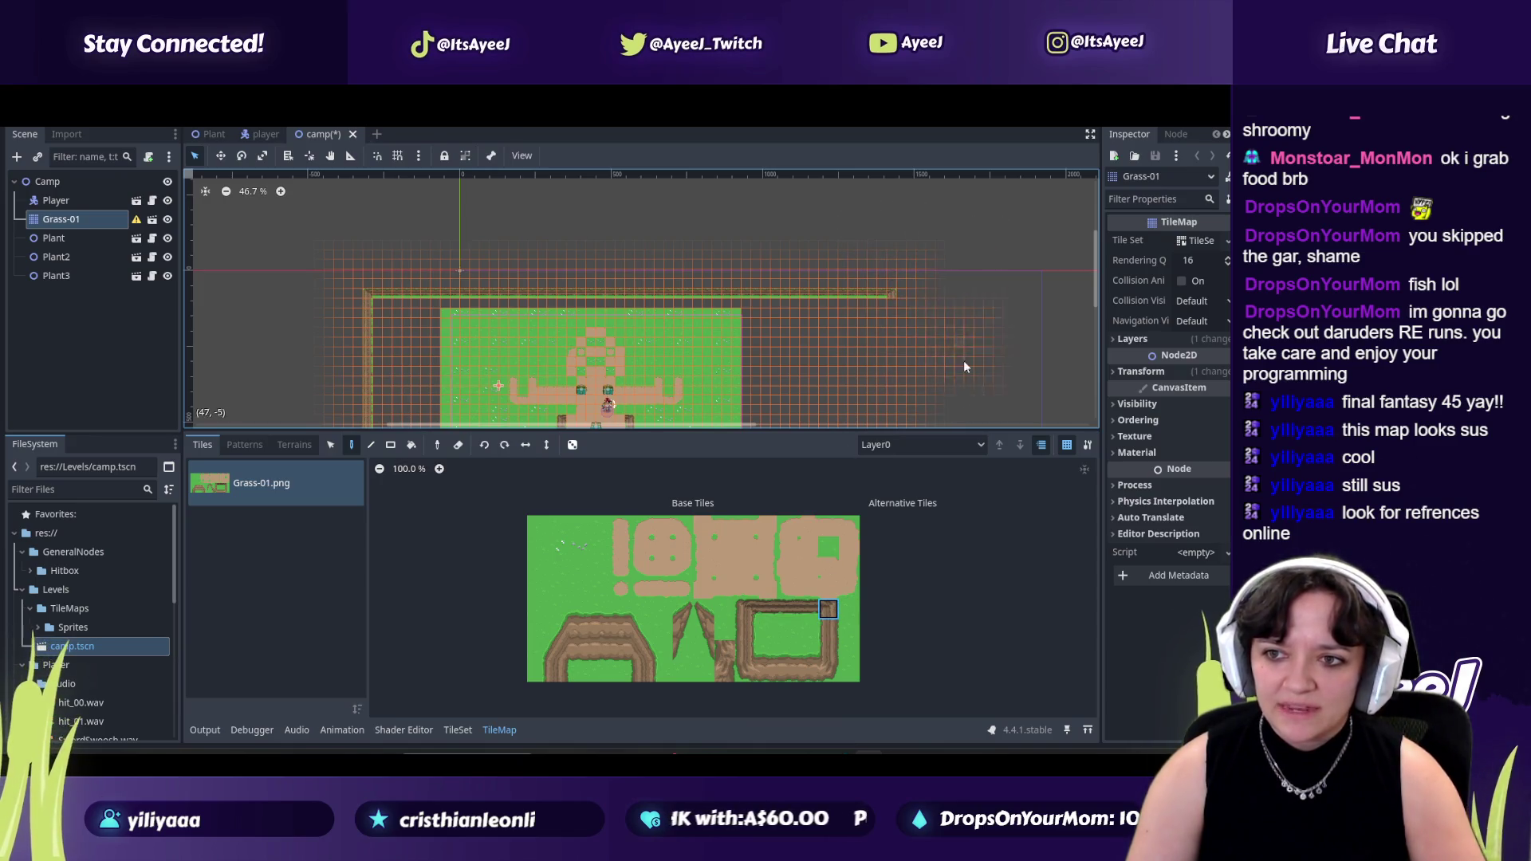
pyautogui.moveTo(827, 630); pyautogui.dragTo(828, 650)
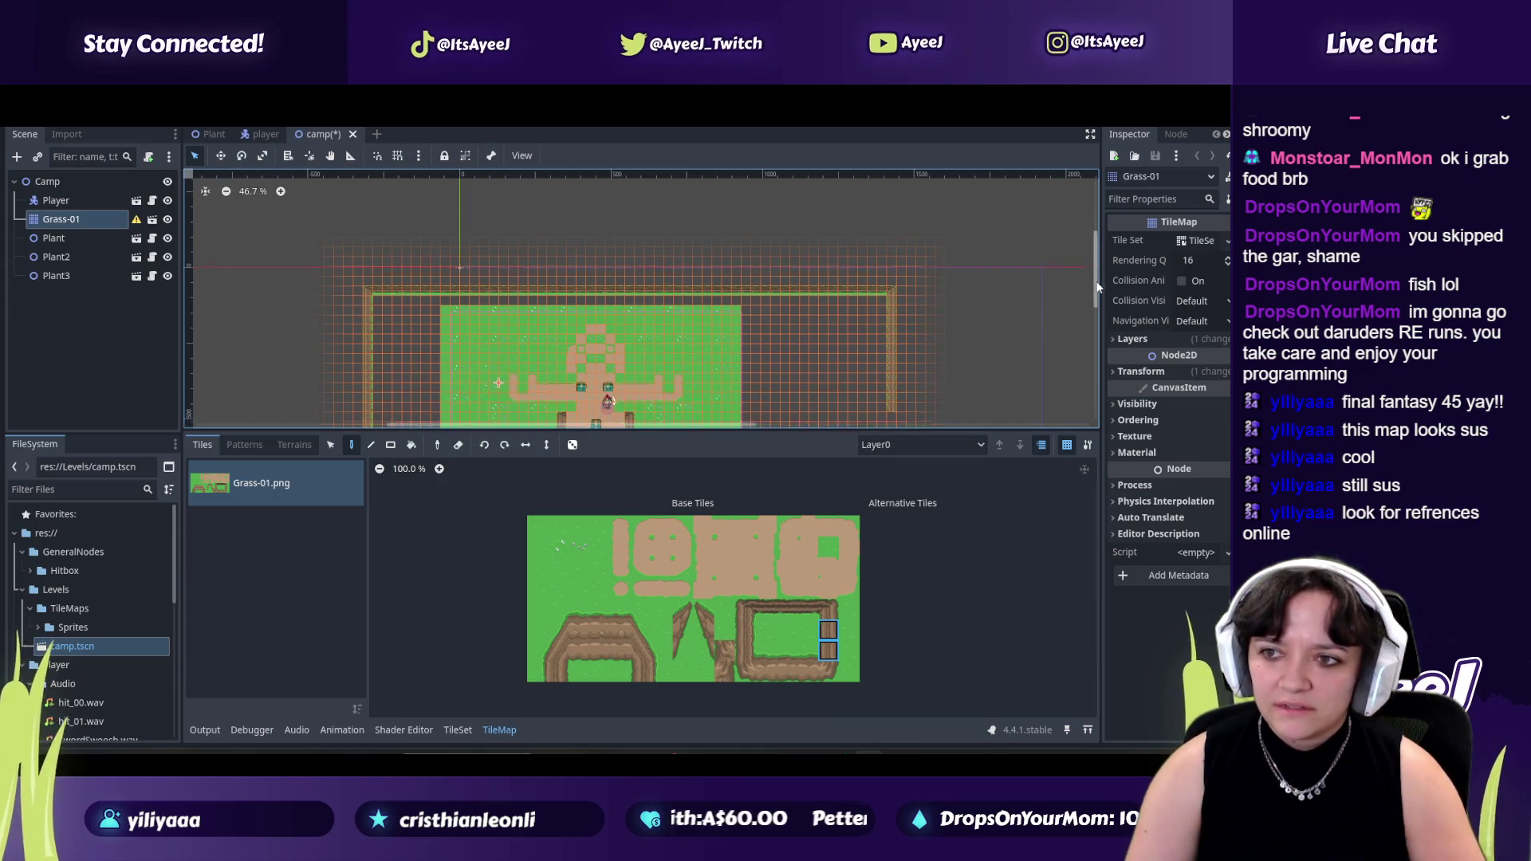
pyautogui.scroll(-4, 910, 292)
pyautogui.scroll(-1, 910, 293)
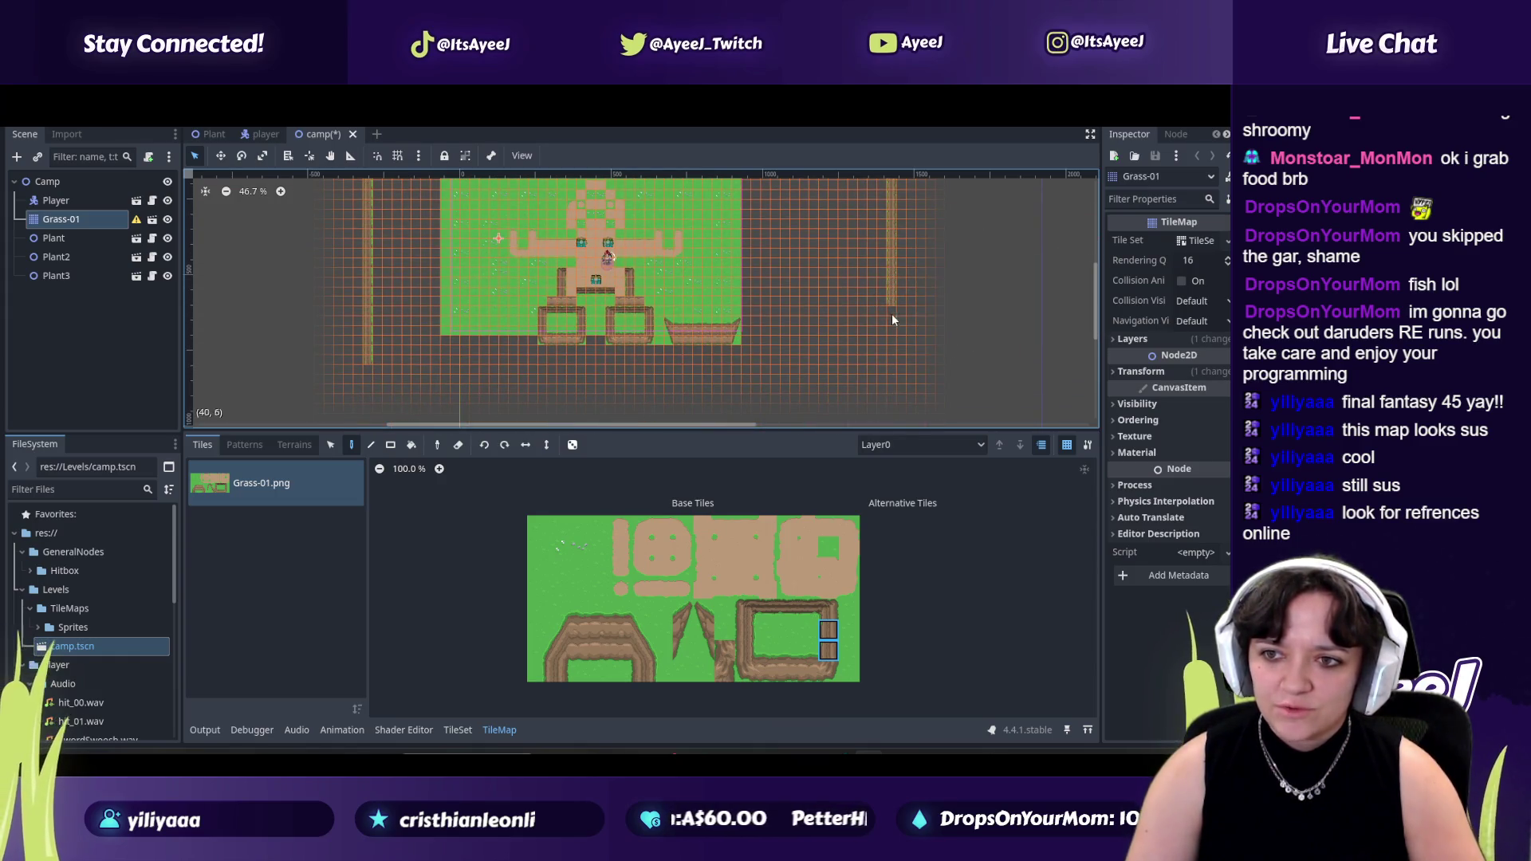
# Add a corner under the right fence column and paint grass-edged fence along the map bottom.
pyautogui.click(827, 669)
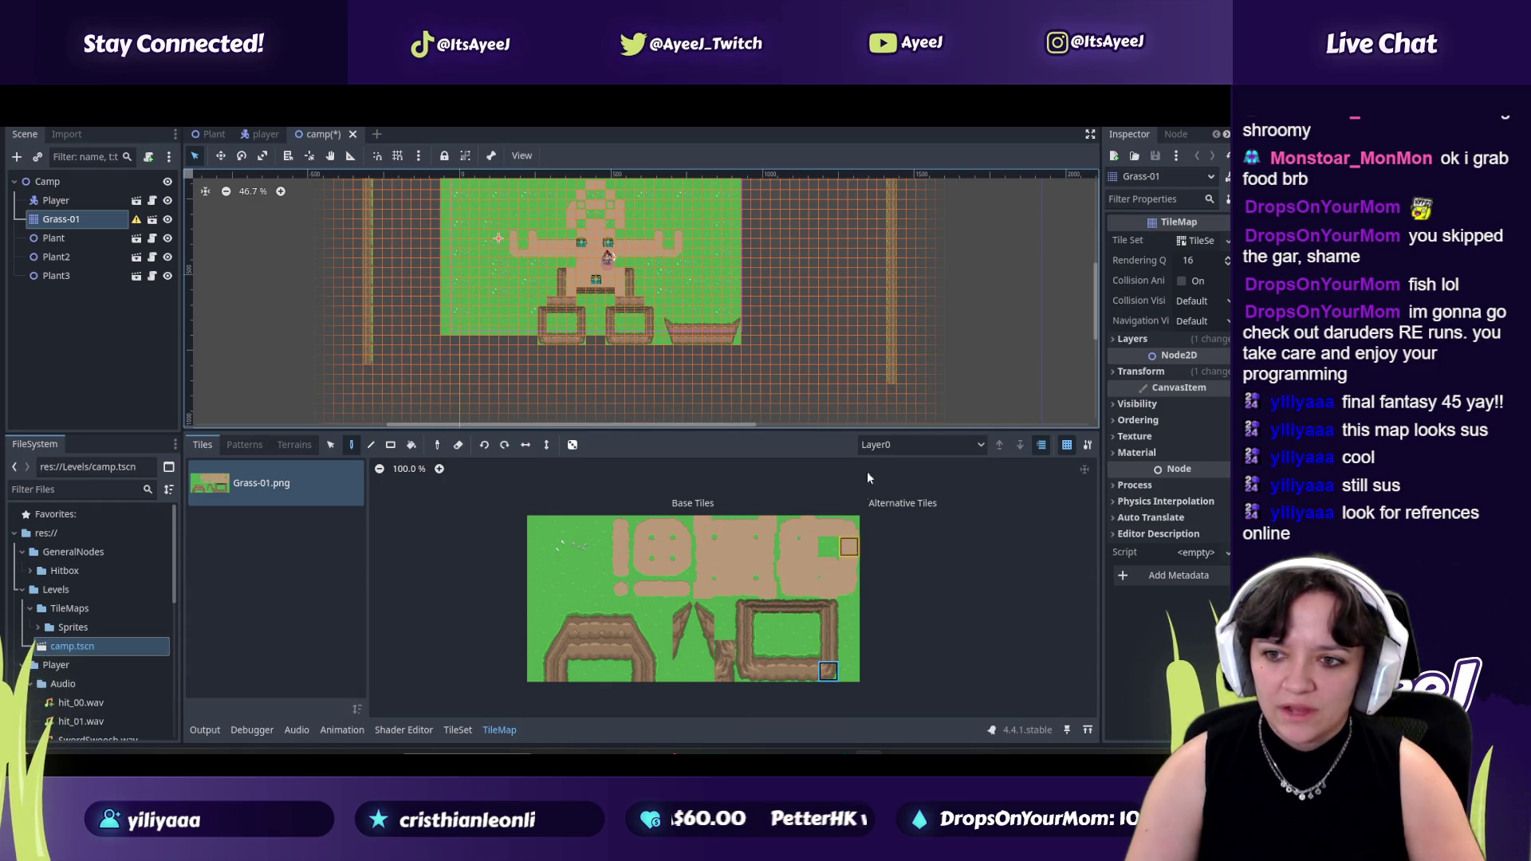
pyautogui.click(888, 388)
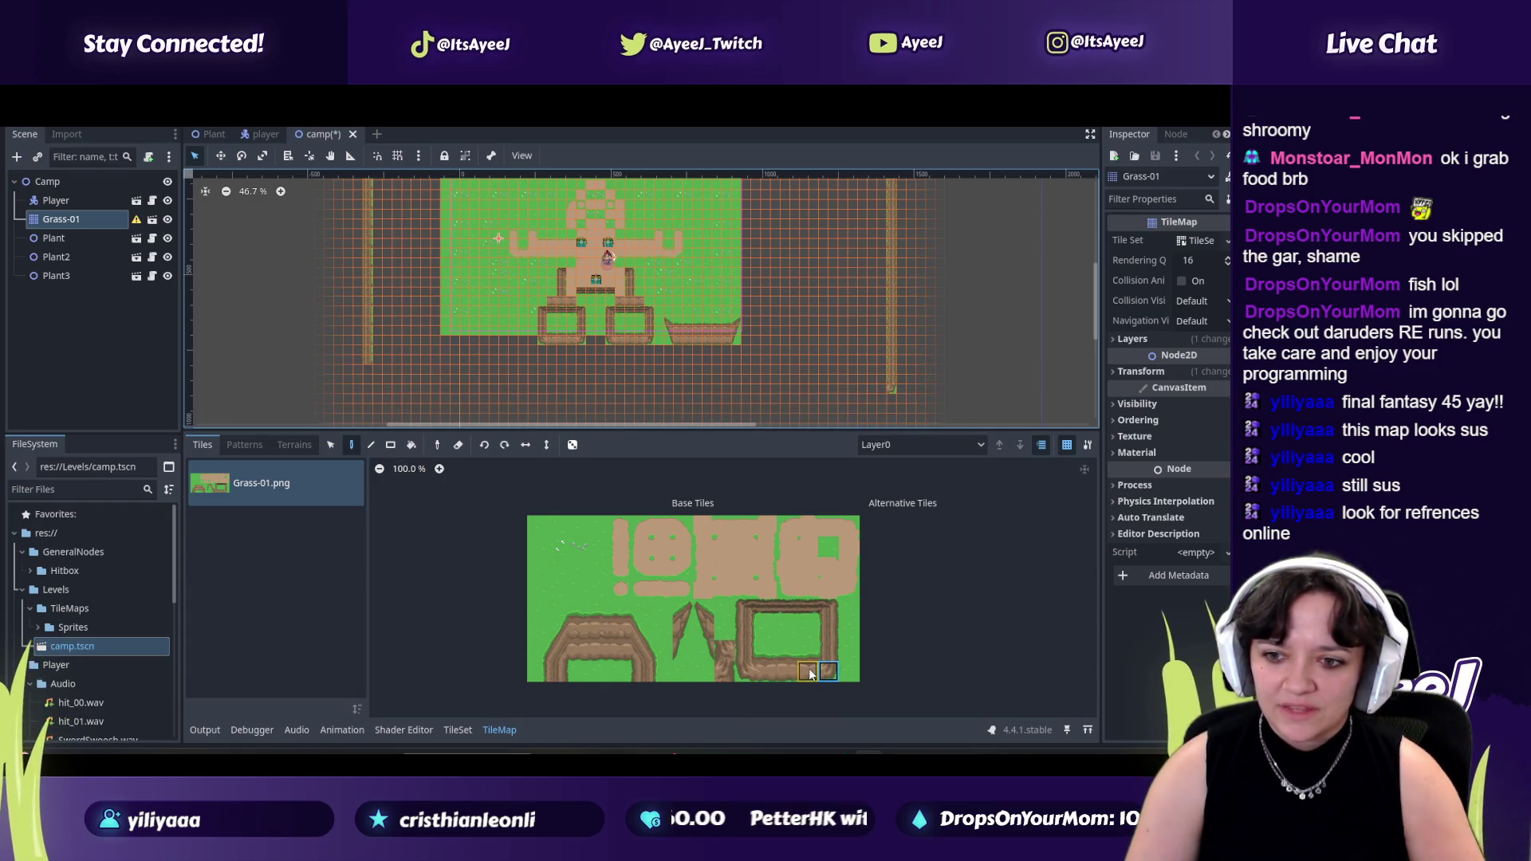
pyautogui.moveTo(808, 648); pyautogui.dragTo(761, 661)
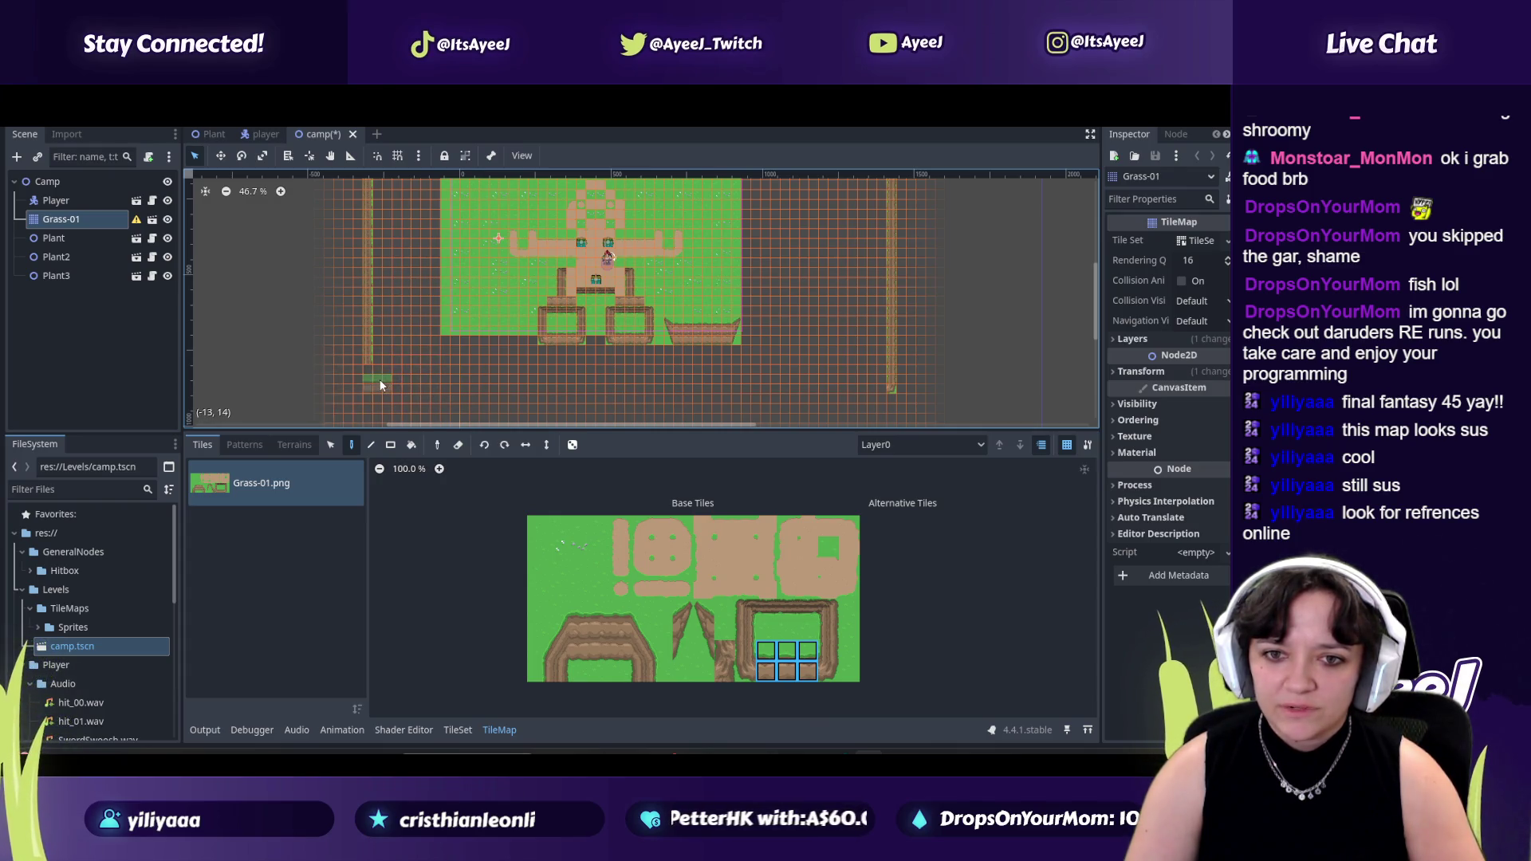
pyautogui.moveTo(387, 381); pyautogui.dragTo(523, 384)
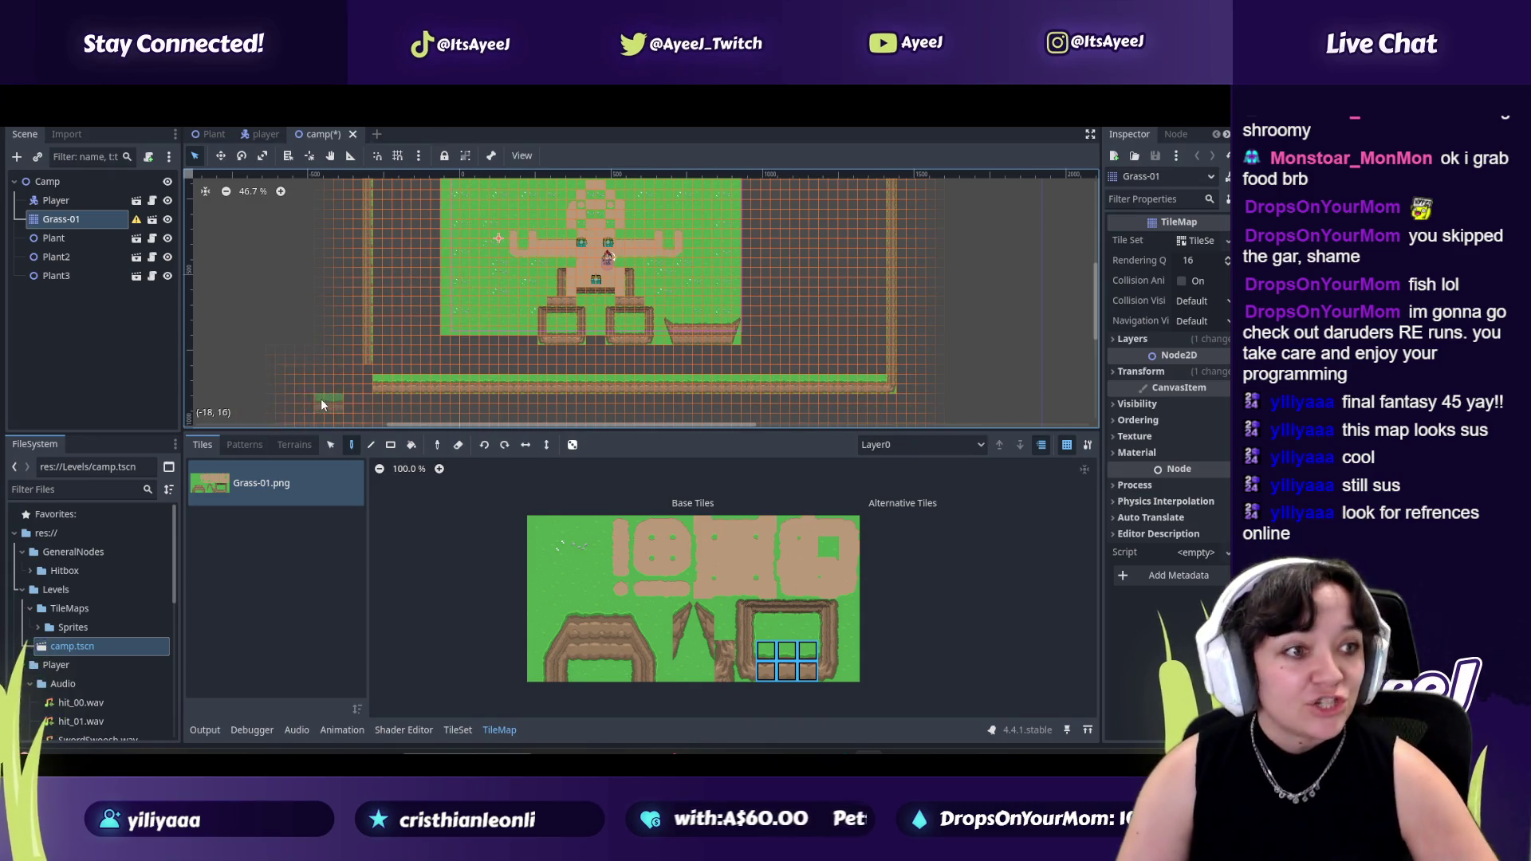
# Pick a fence tile and switch to the Bucket fill tool.
pyautogui.click(745, 670)
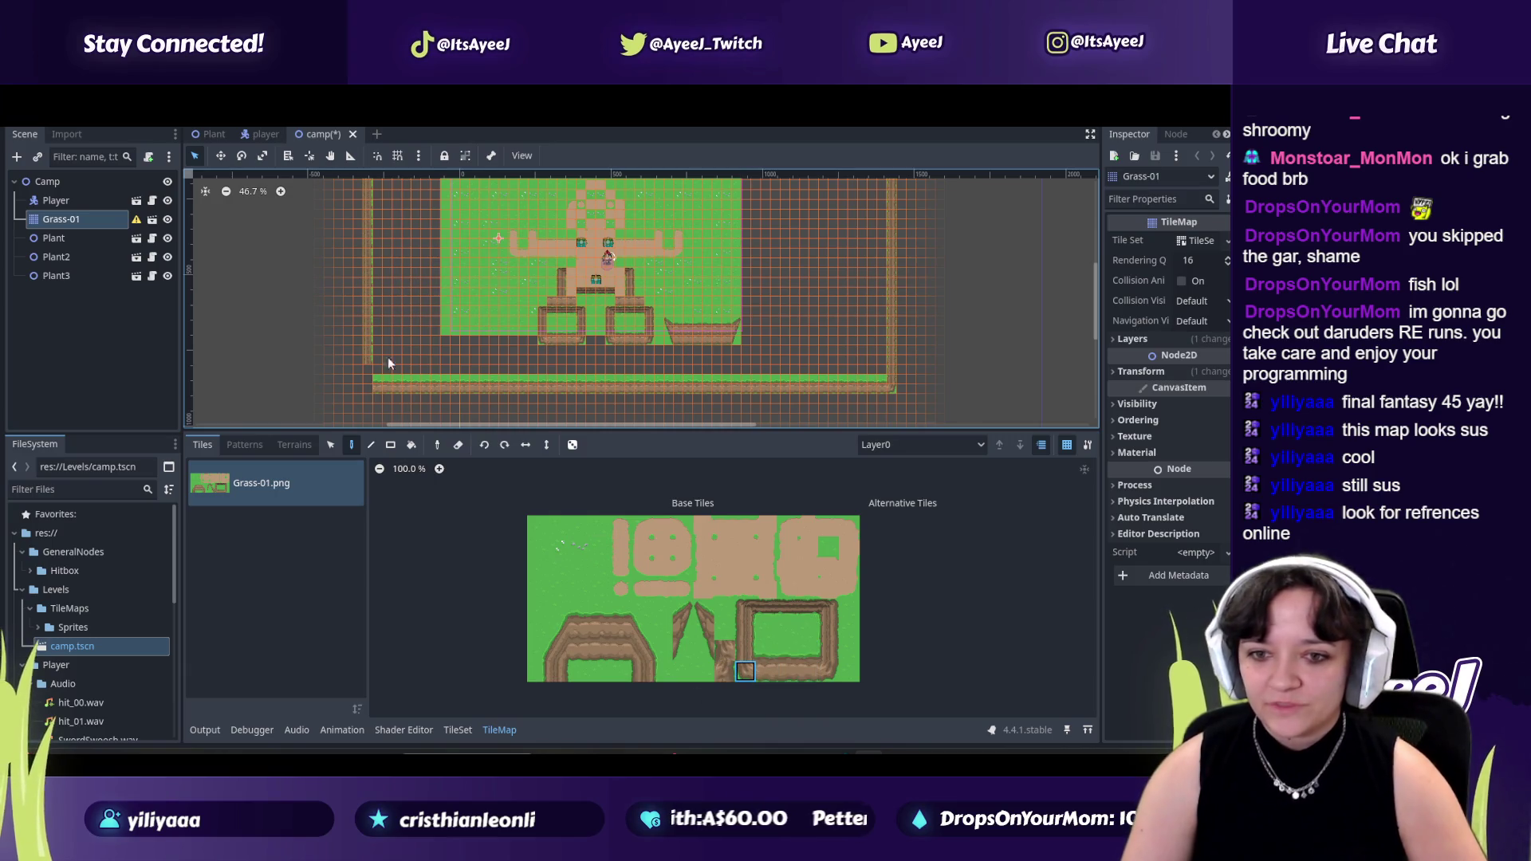
pyautogui.click(745, 650)
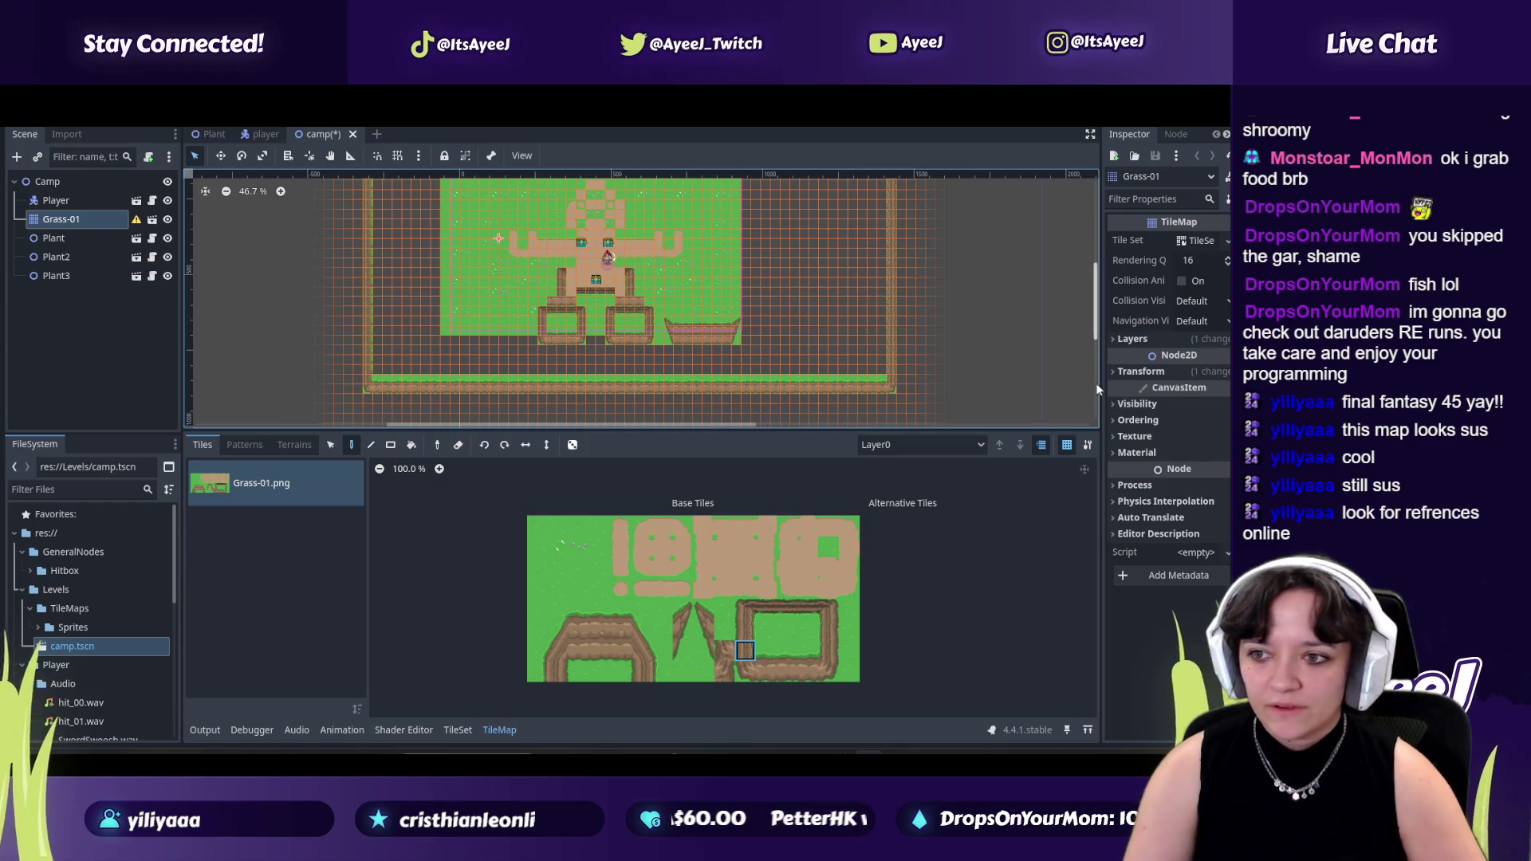
pyautogui.click(409, 443)
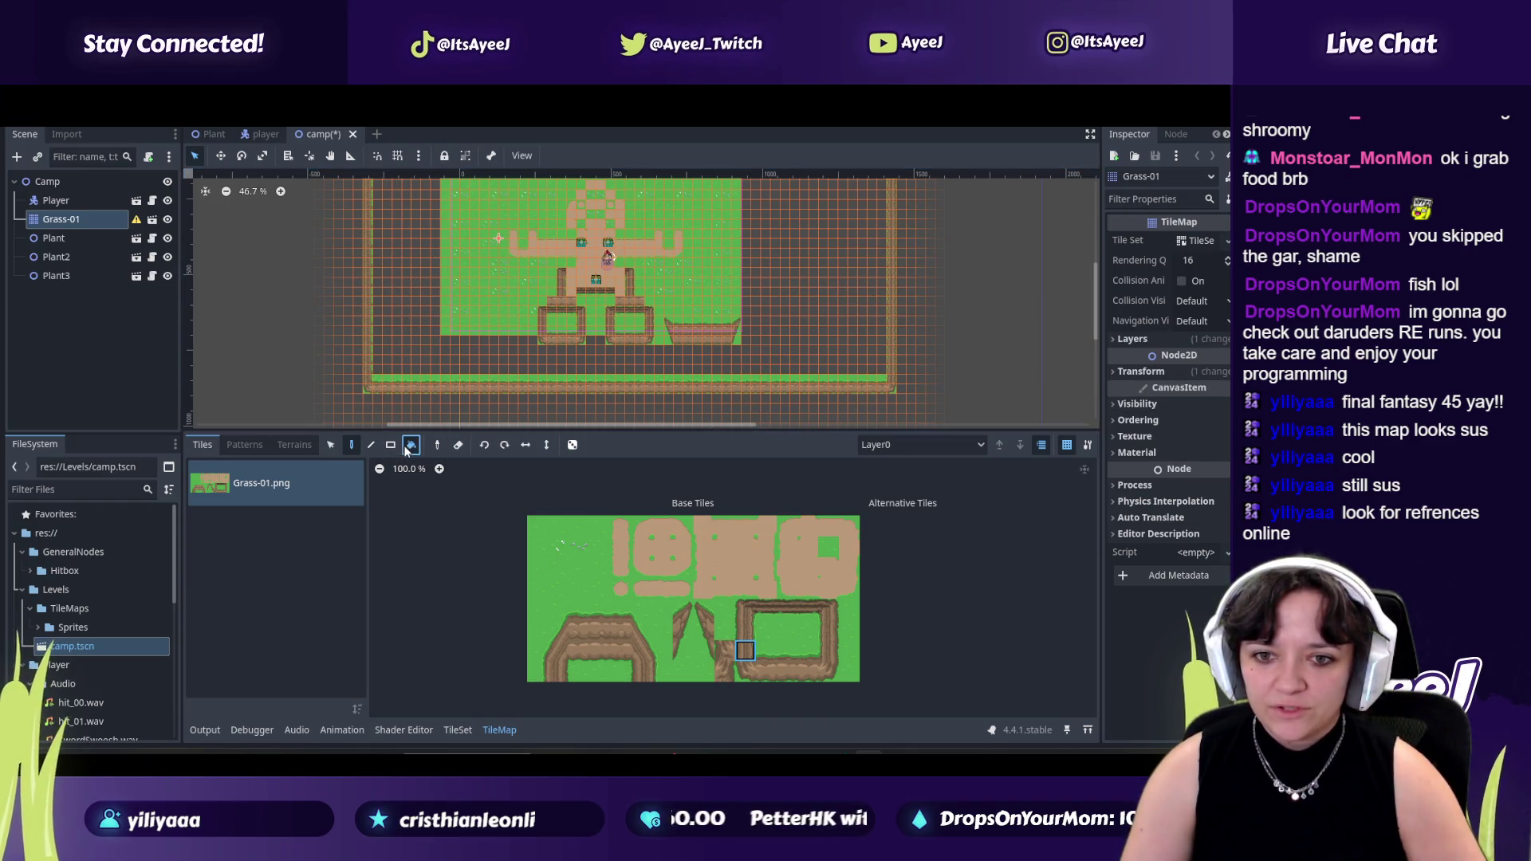
# Bucket-fill the fenced interior with a 3x3 grass block, then return to the Paint tool.
pyautogui.moveTo(537, 547); pyautogui.dragTo(581, 590)
pyautogui.click(799, 291)
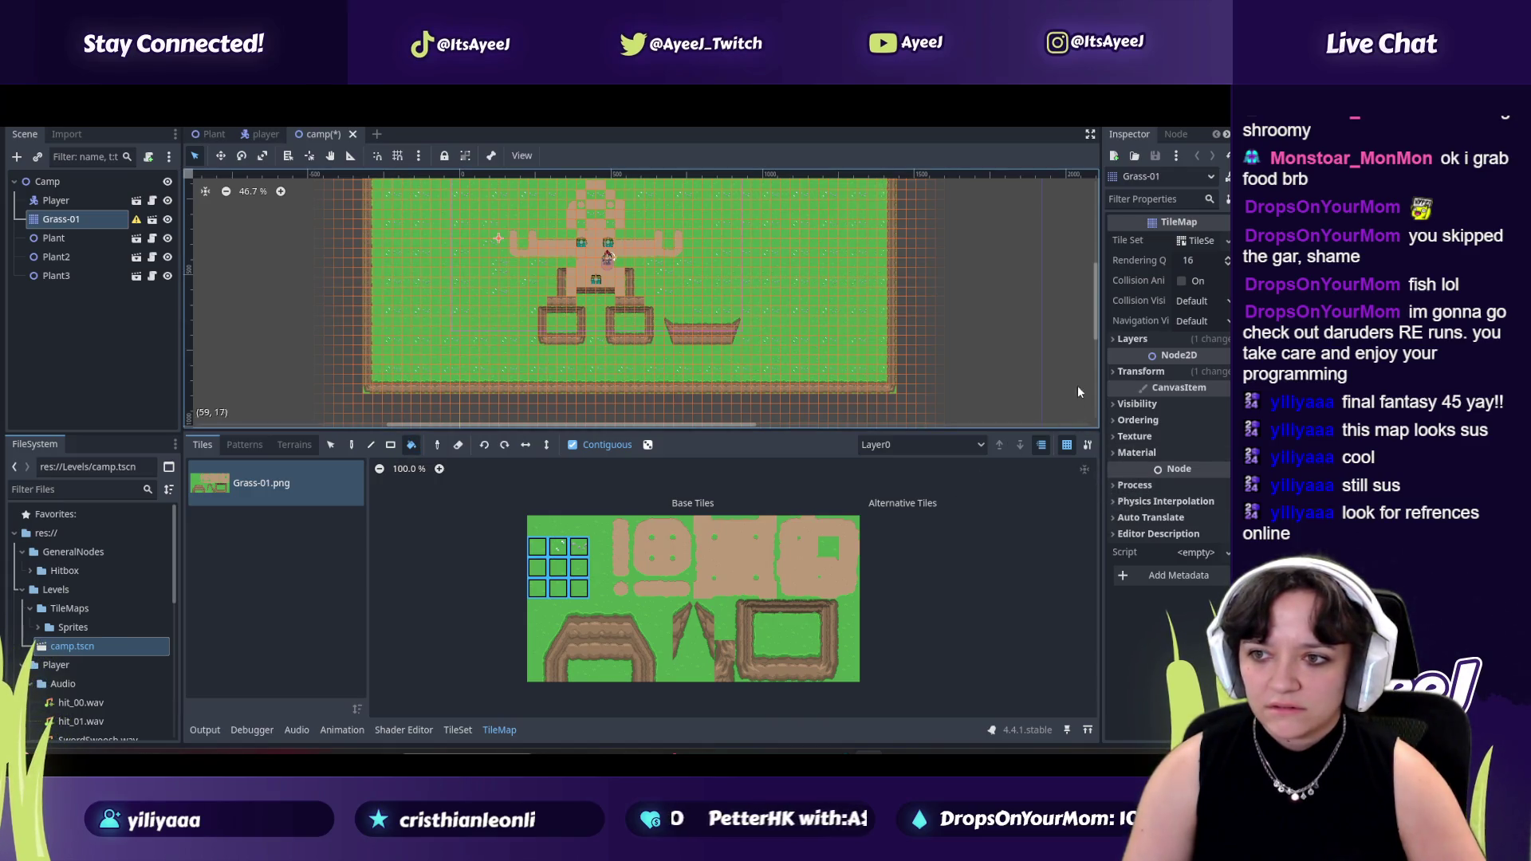
pyautogui.scroll(3, 1096, 332)
pyautogui.scroll(-3, 1095, 332)
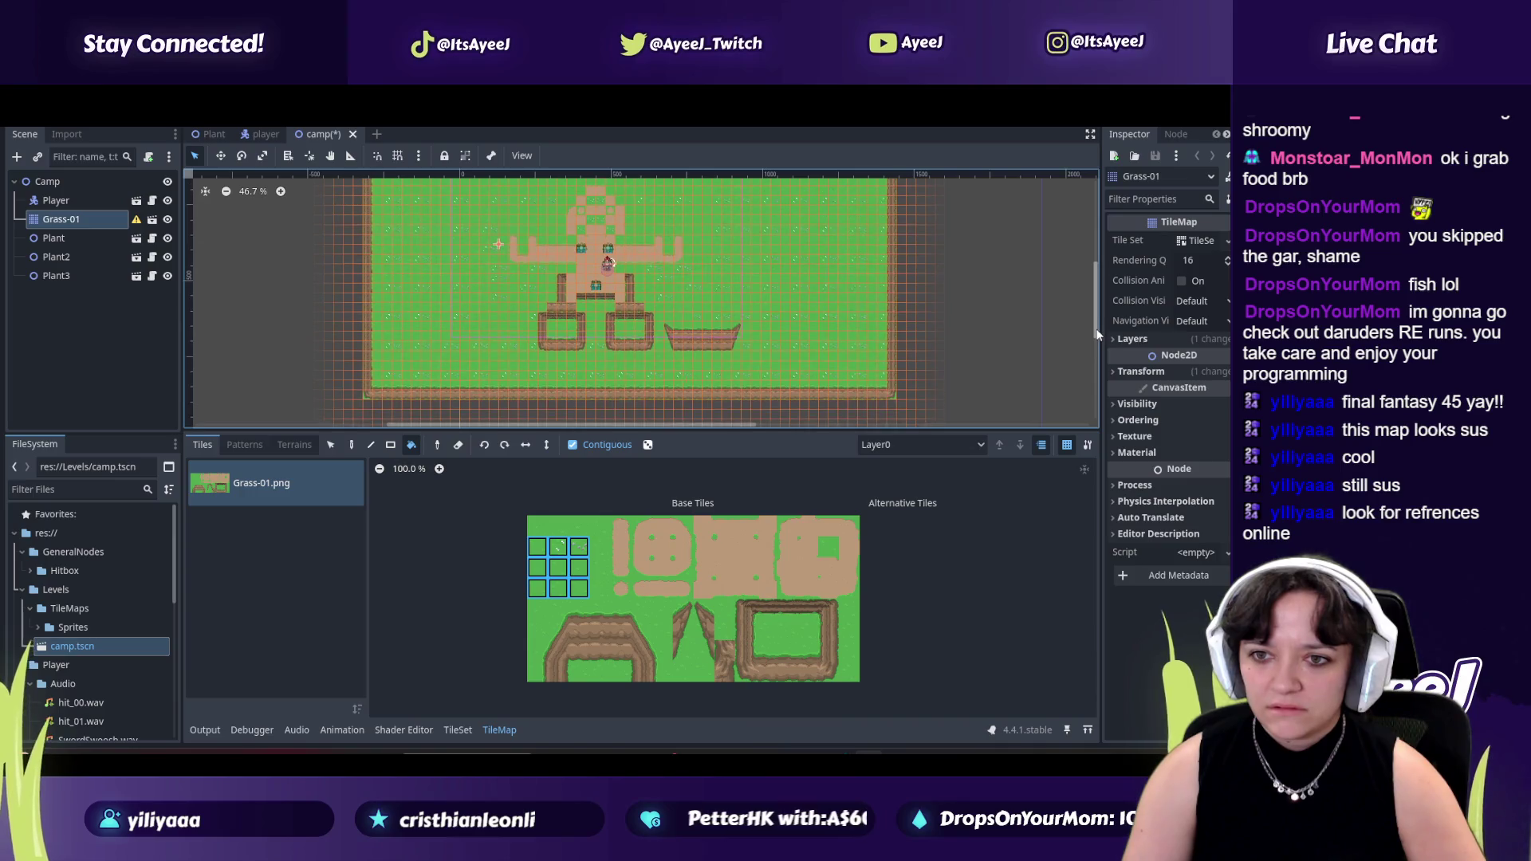
pyautogui.scroll(1, 1095, 332)
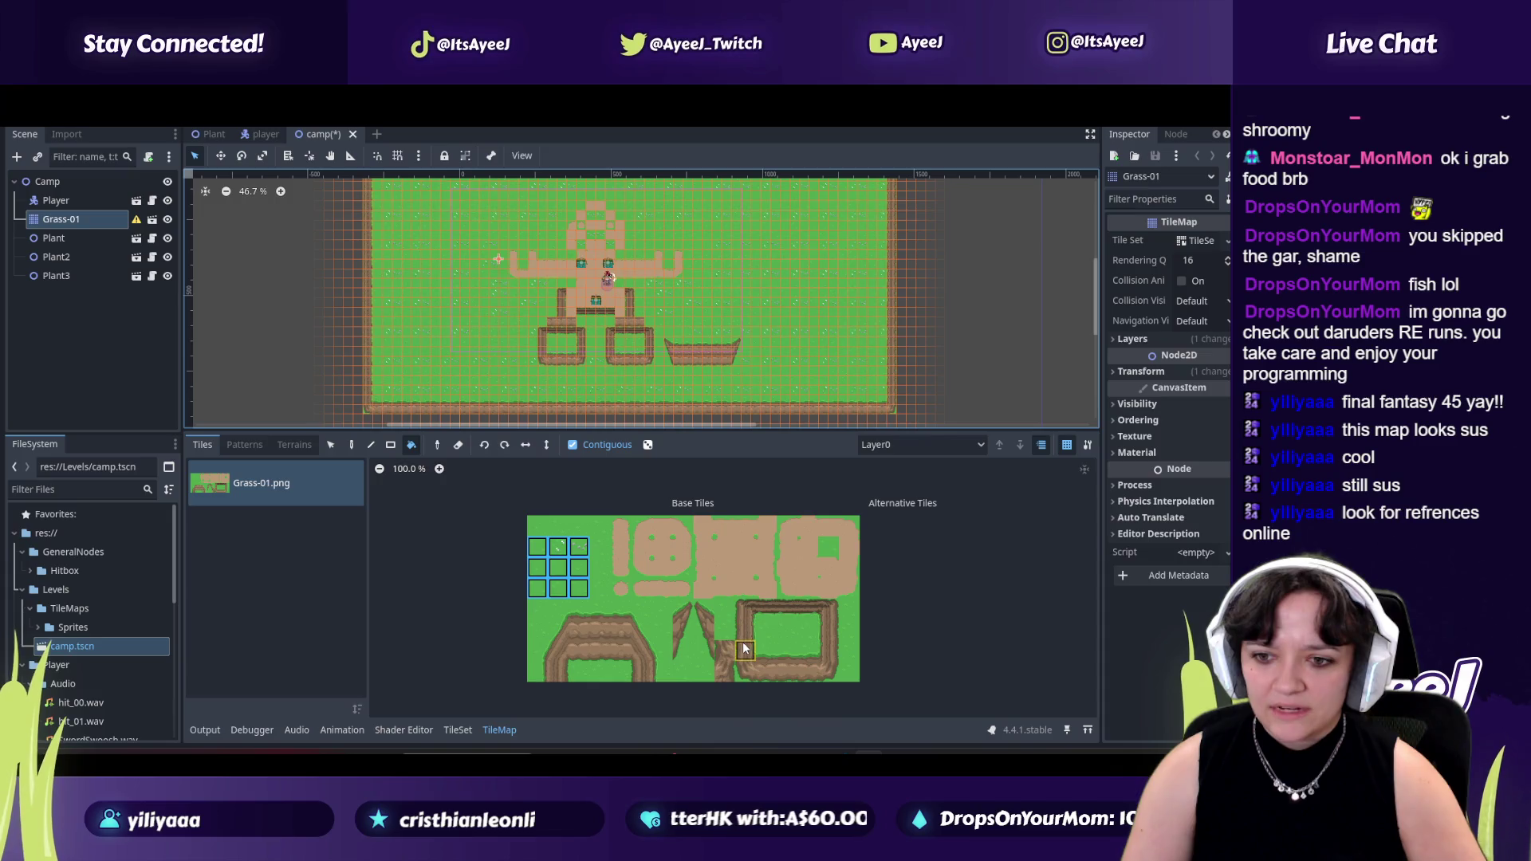
pyautogui.moveTo(745, 652); pyautogui.dragTo(827, 679)
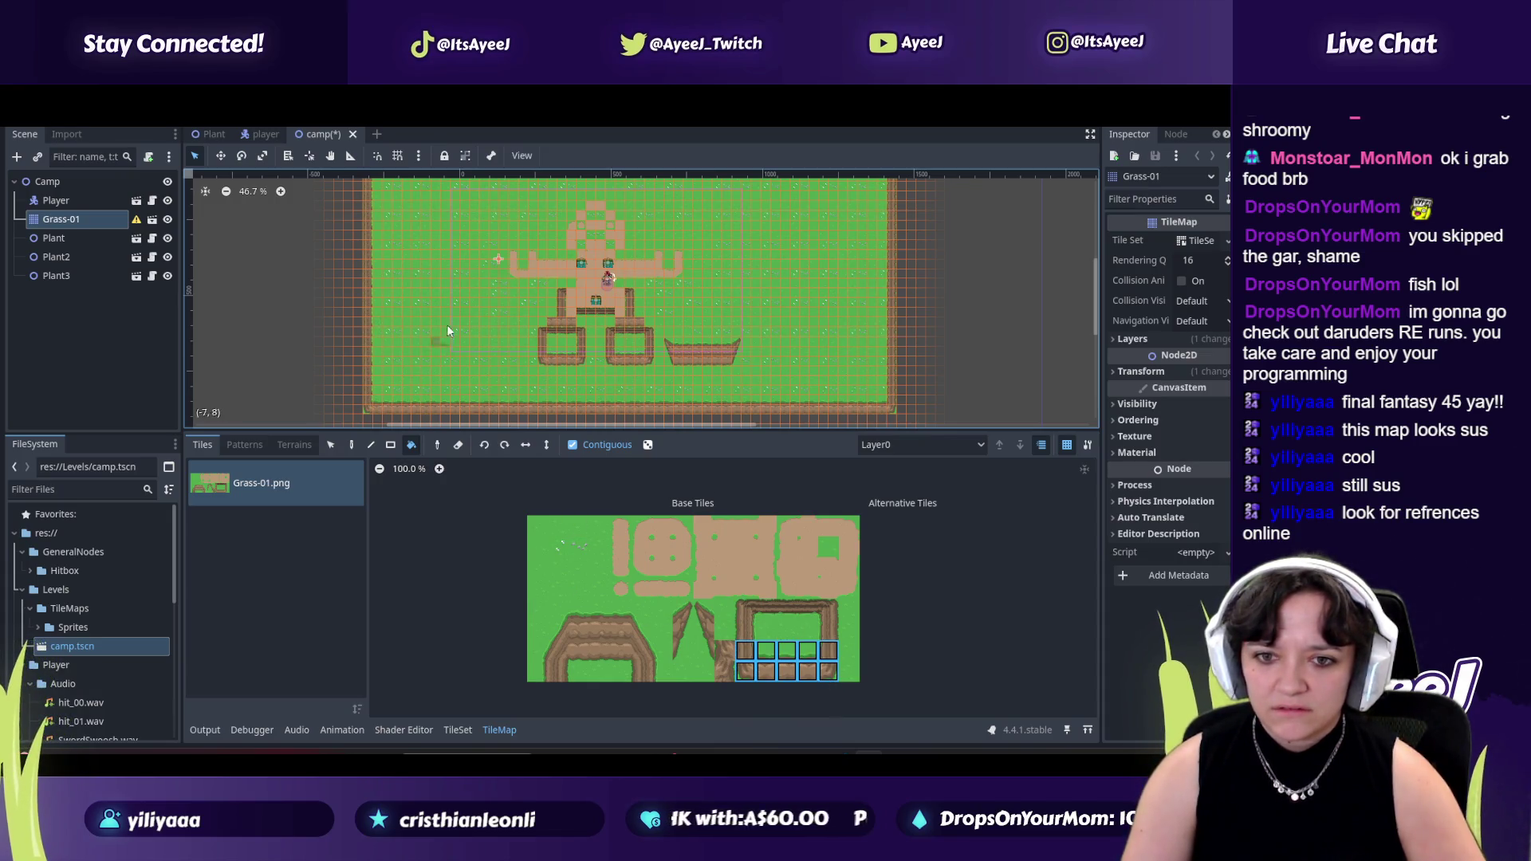
pyautogui.click(352, 446)
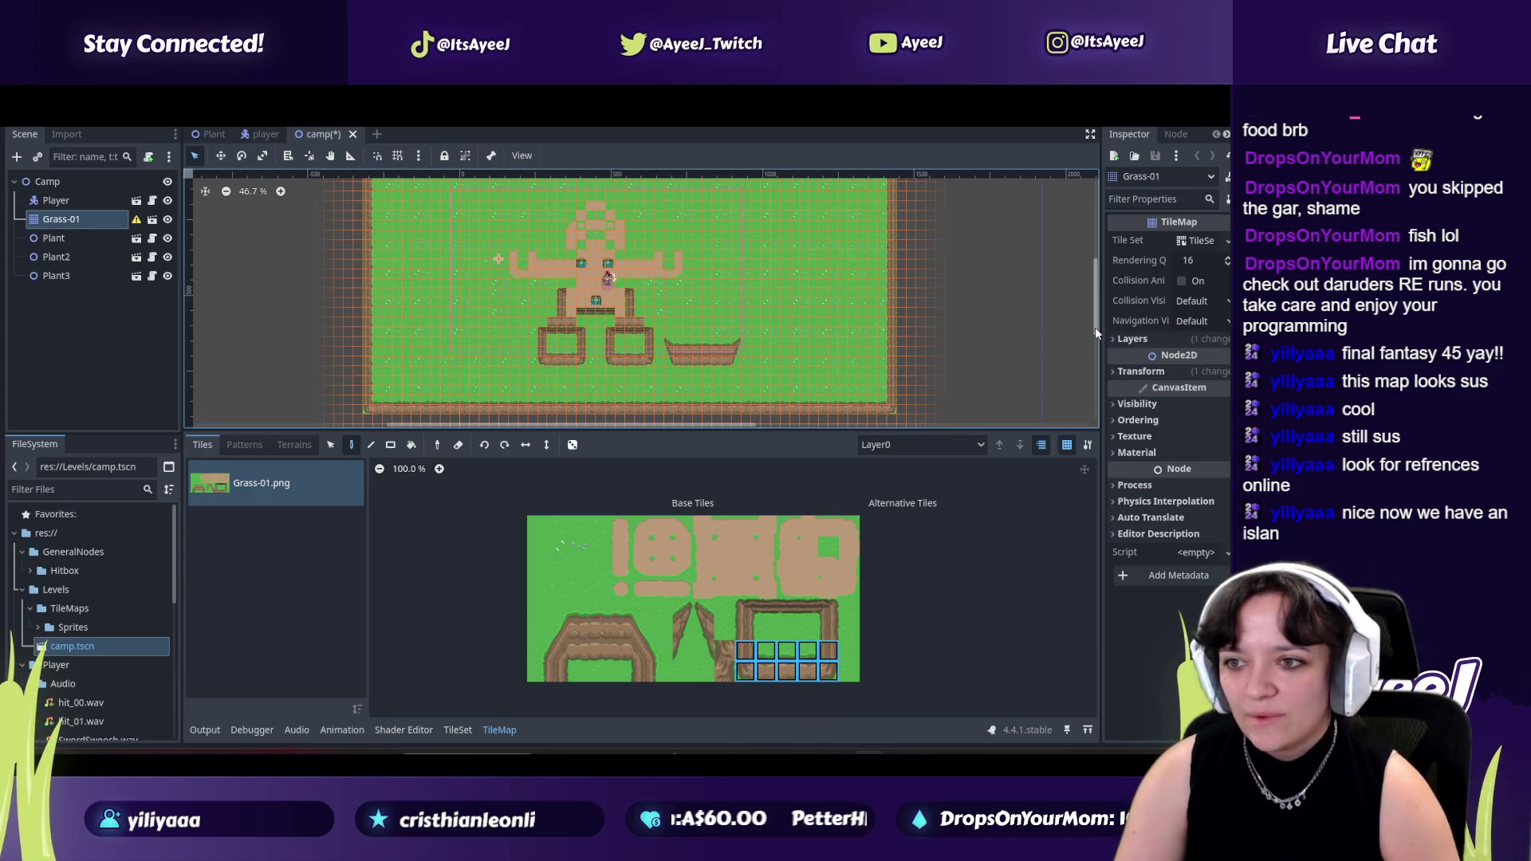
pyautogui.scroll(1, 1093, 324)
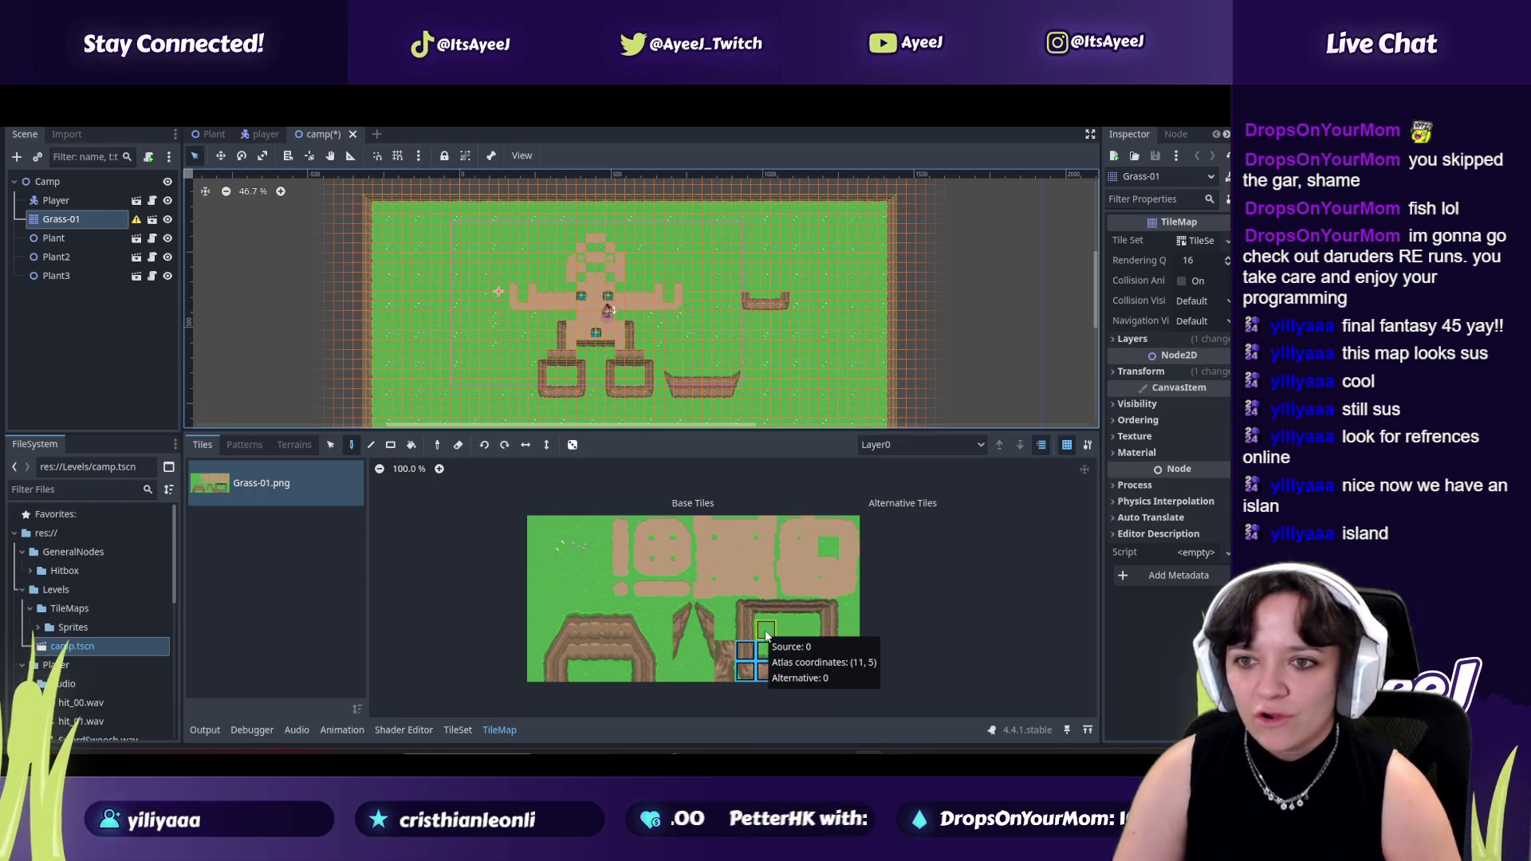
# Add a fence post beside the camp paths, try a taller left post and undo it.
pyautogui.moveTo(703, 653); pyautogui.dragTo(703, 608)
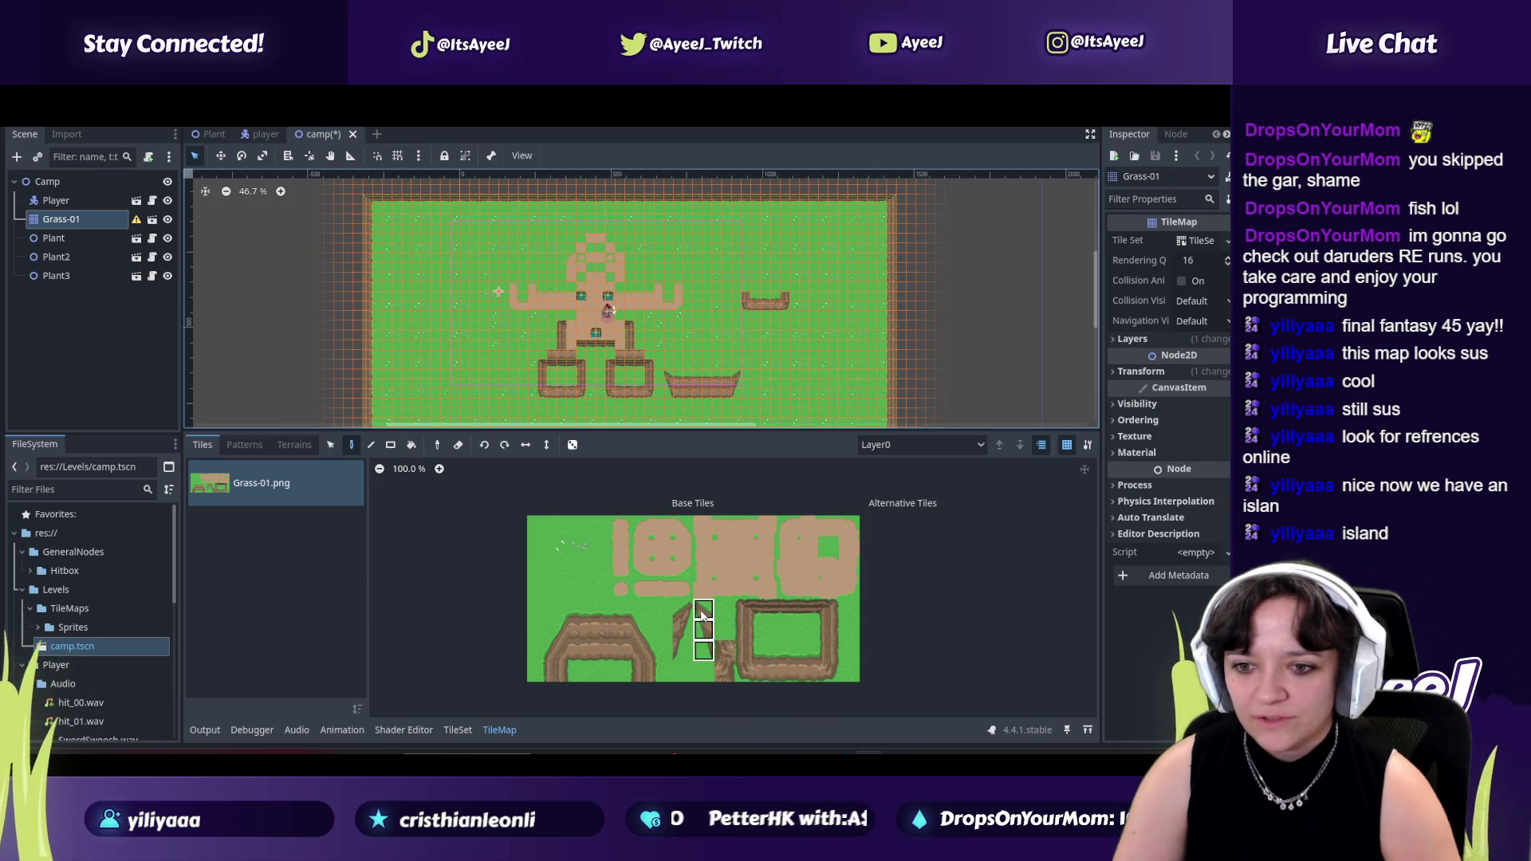
pyautogui.click(742, 296)
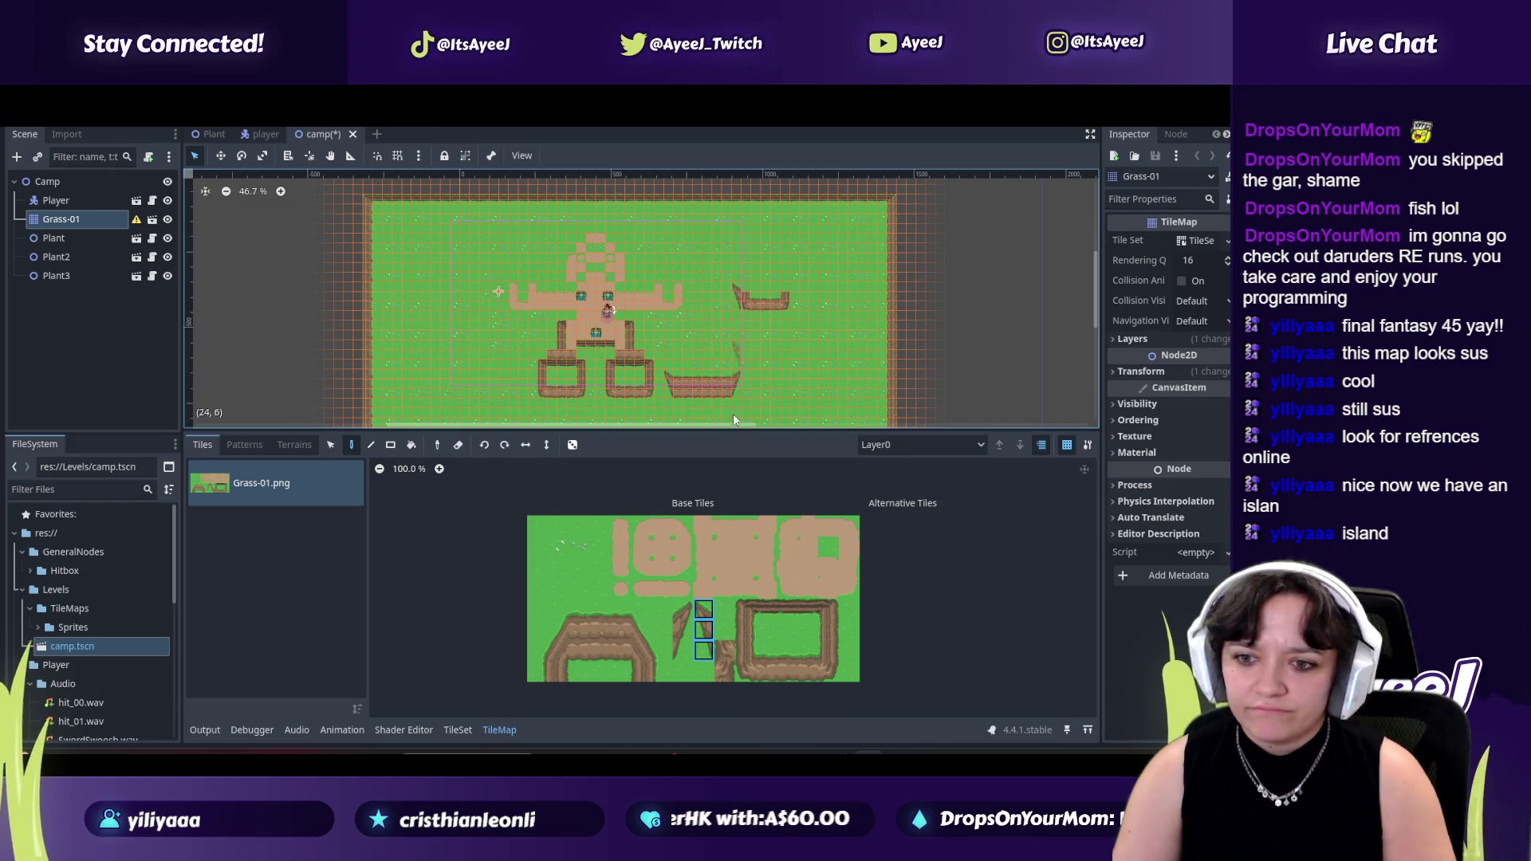
pyautogui.click(723, 667)
pyautogui.scroll(1, 741, 311)
pyautogui.scroll(1, 740, 311)
pyautogui.scroll(1, 740, 311)
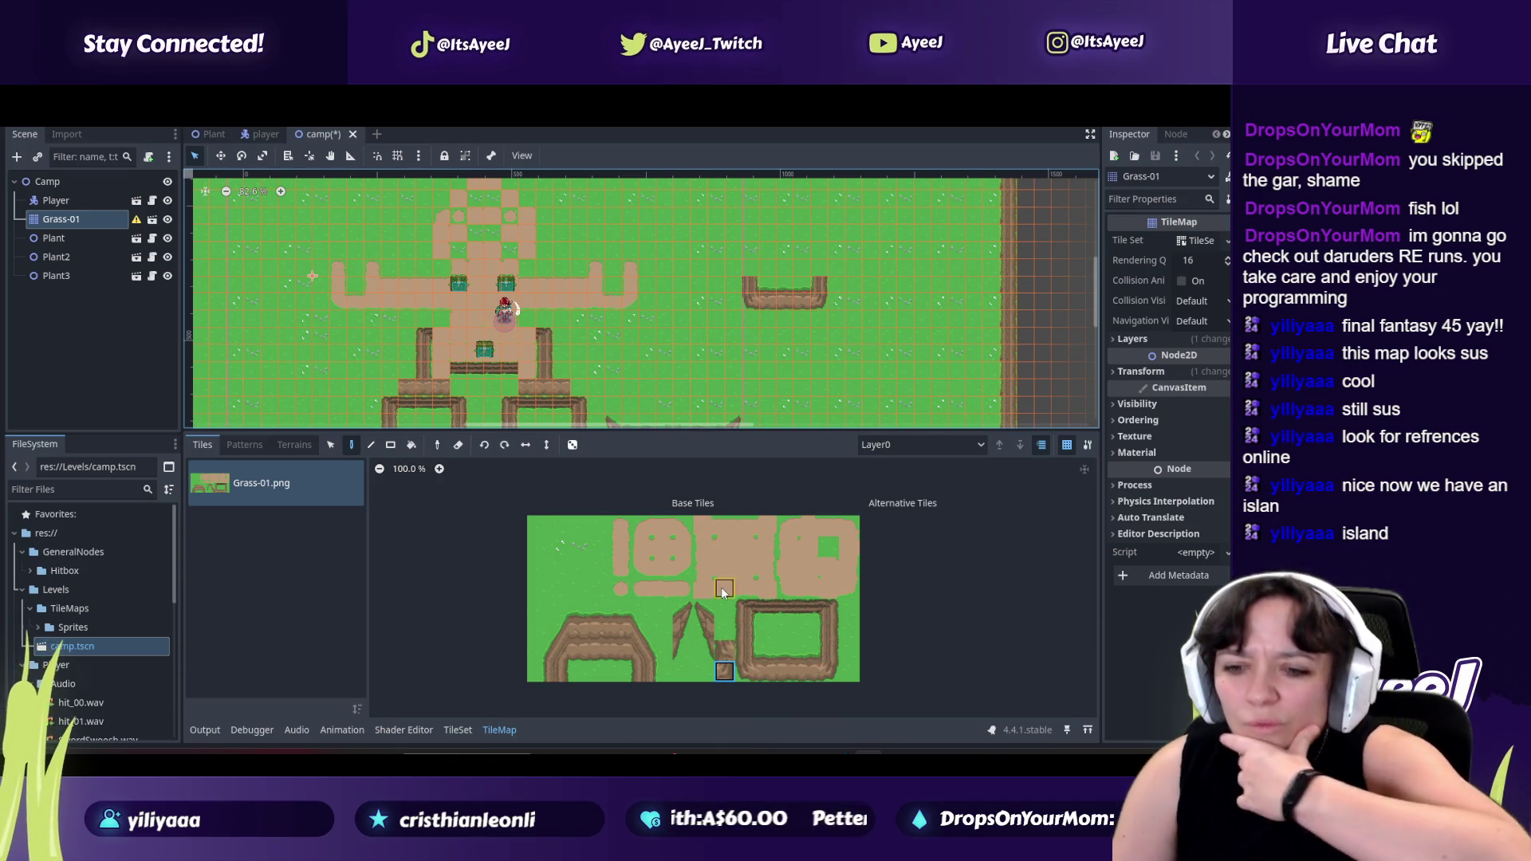
pyautogui.moveTo(705, 614); pyautogui.dragTo(701, 653)
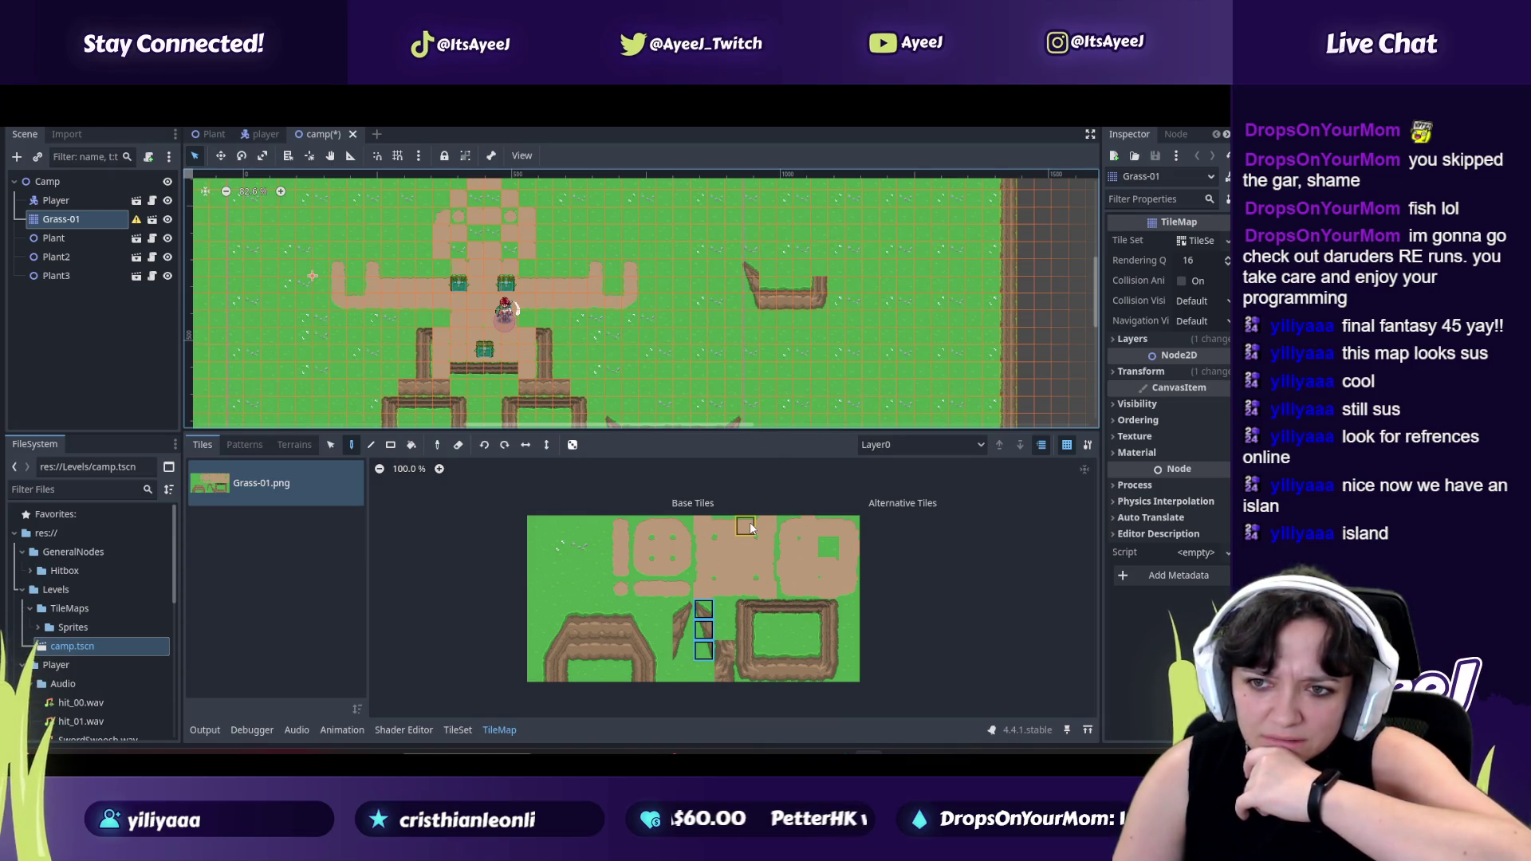
pyautogui.click(752, 287)
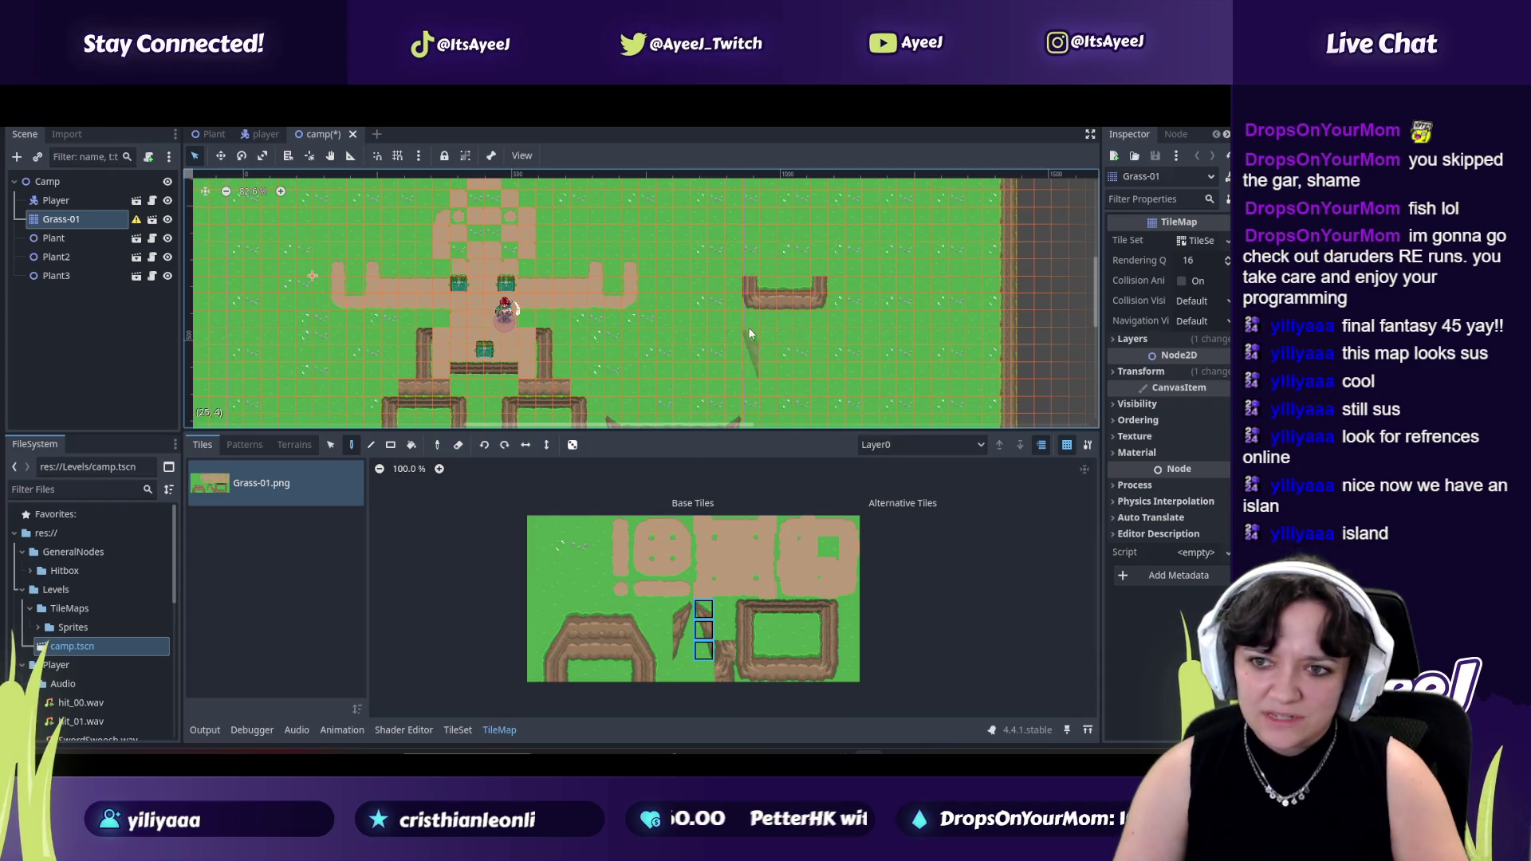
pyautogui.hotkey('ctrl', 'z')
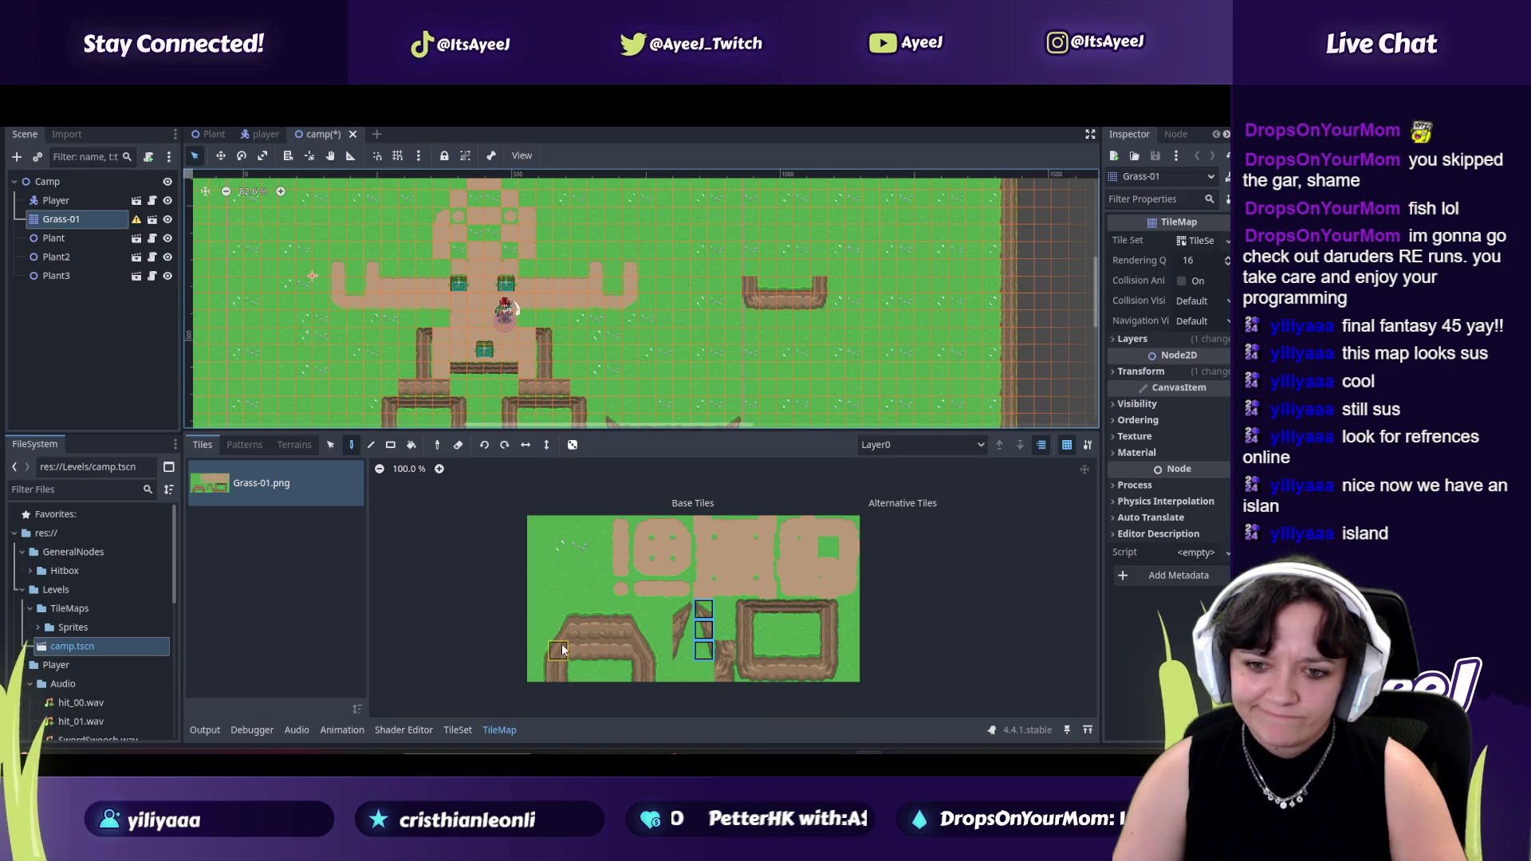
# Try a larger fence block and undo it, save the scene and run the game with F5.
pyautogui.moveTo(544, 622); pyautogui.dragTo(572, 673)
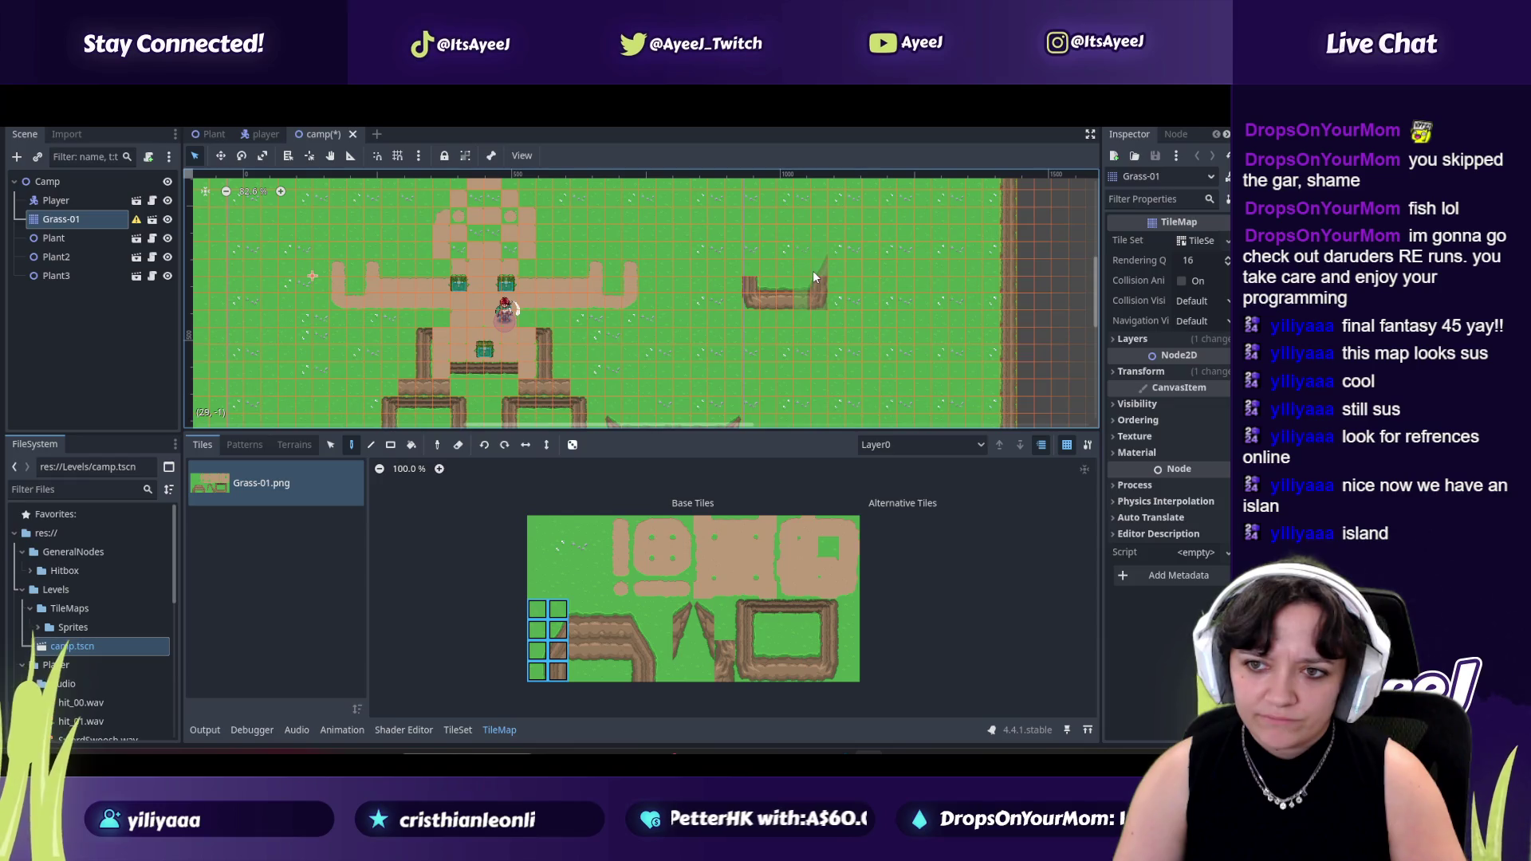
pyautogui.click(739, 270)
pyautogui.hotkey('ctrl', 'z')
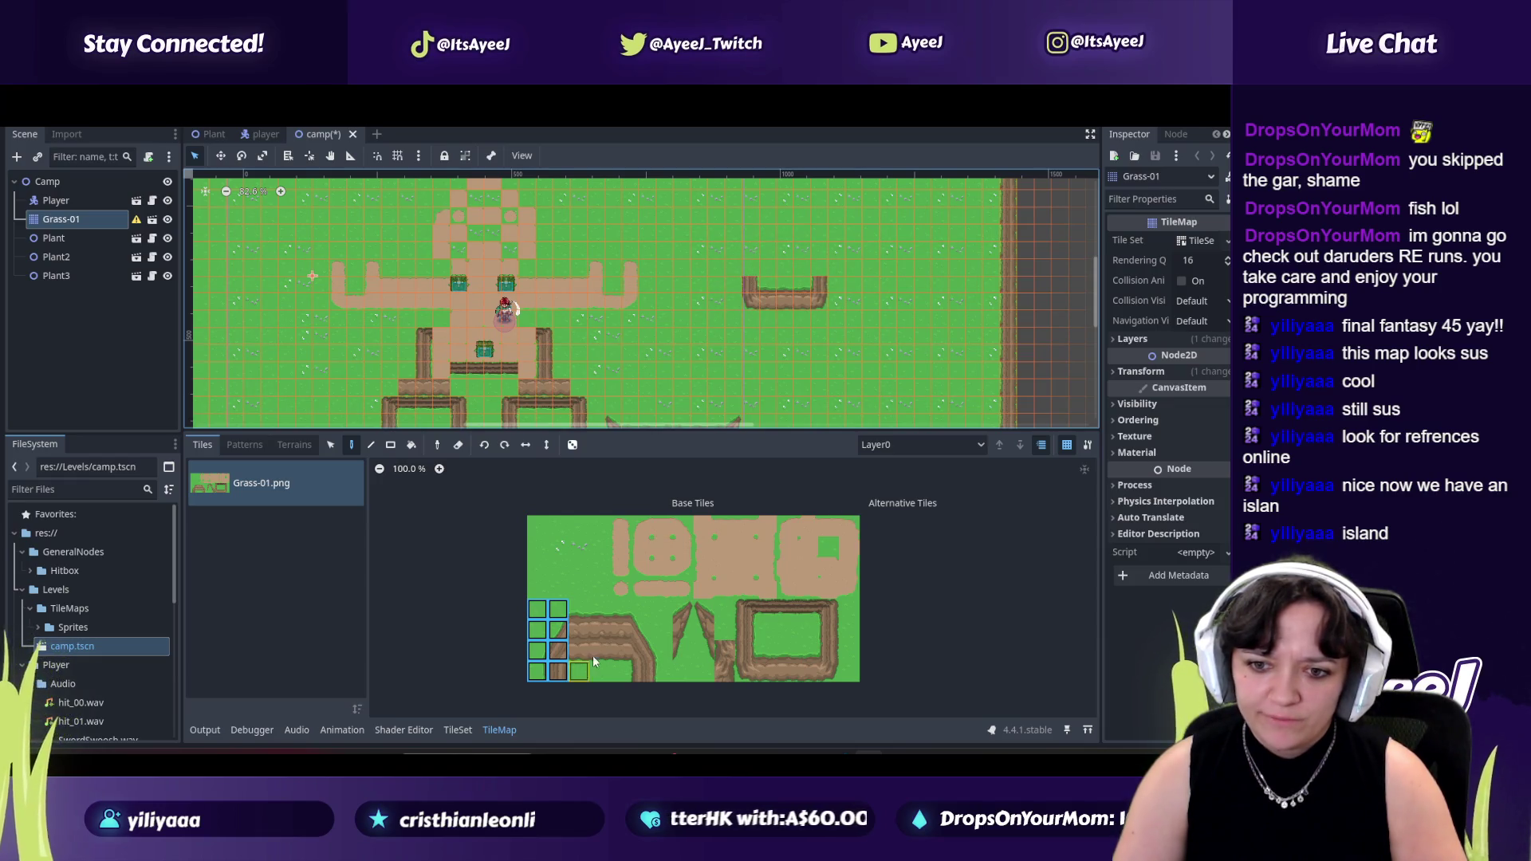
pyautogui.scroll(-1, 751, 346)
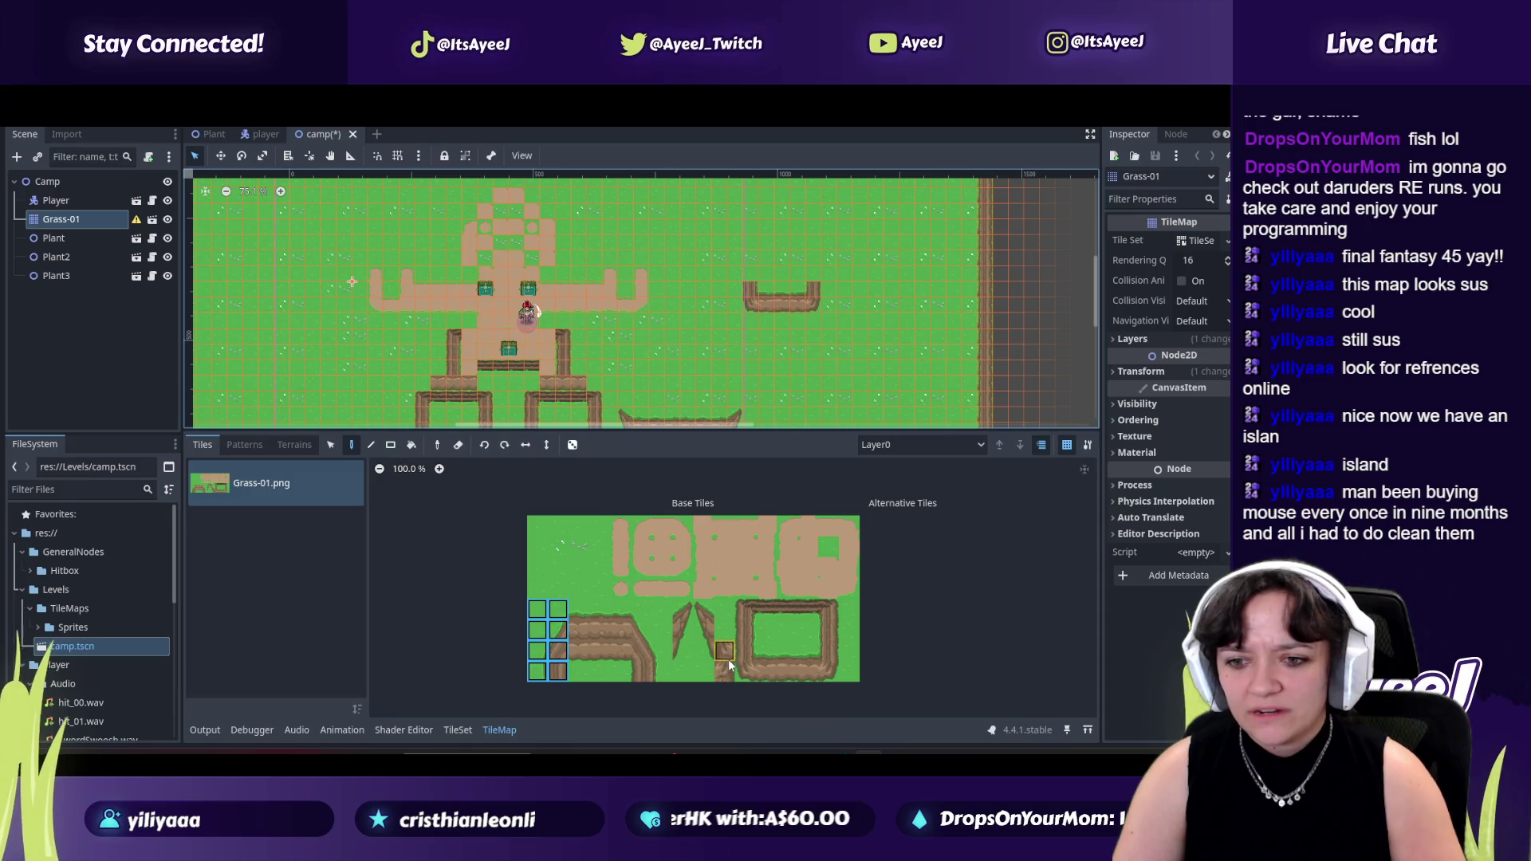
pyautogui.scroll(-2, 598, 480)
pyautogui.scroll(-1, 482, 321)
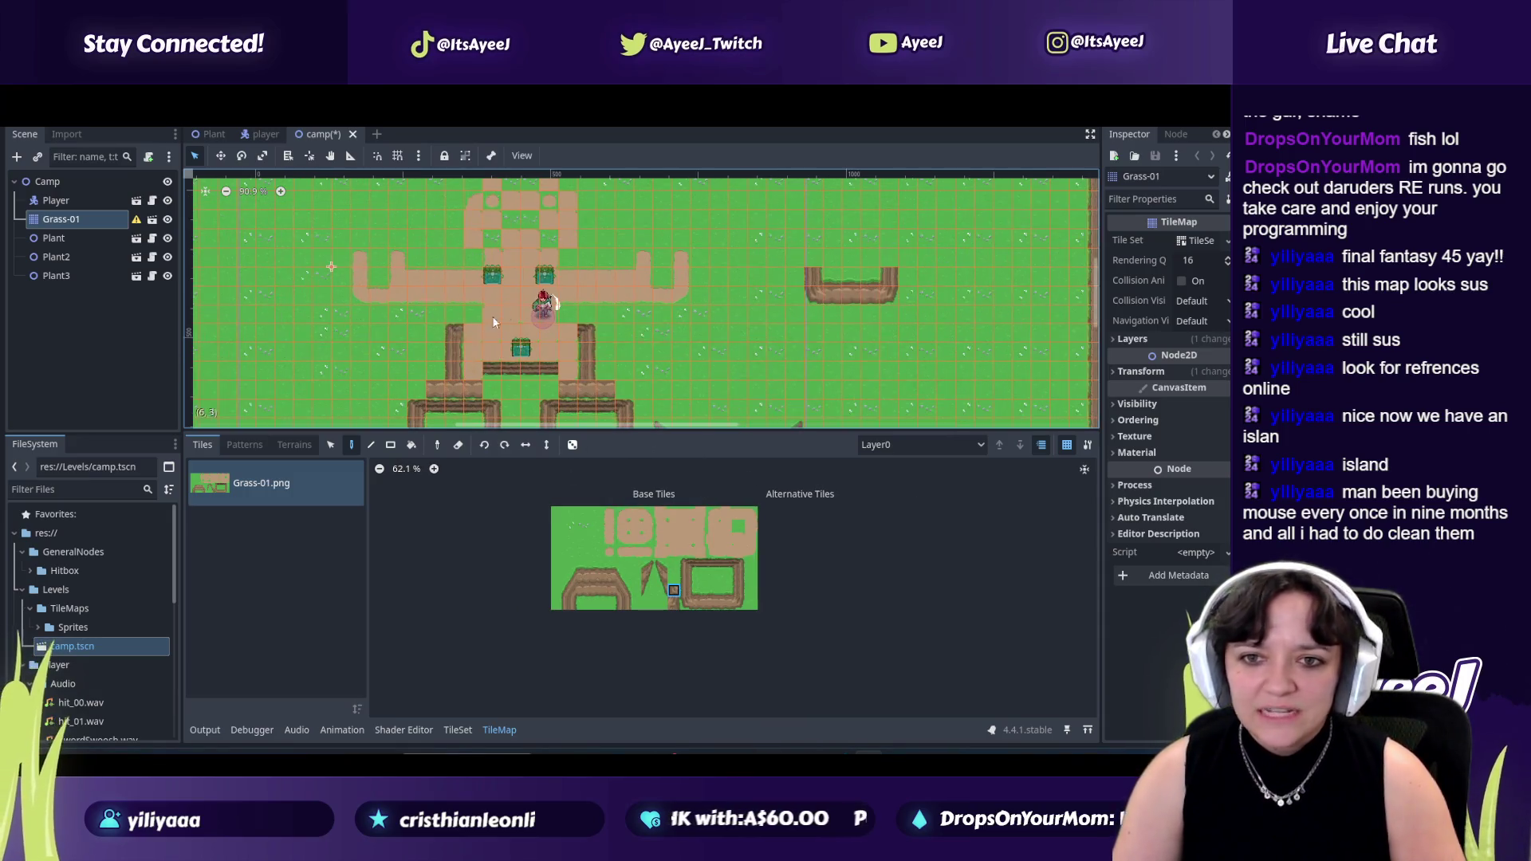
pyautogui.scroll(-1, 452, 264)
pyautogui.hotkey('ctrl', 's')
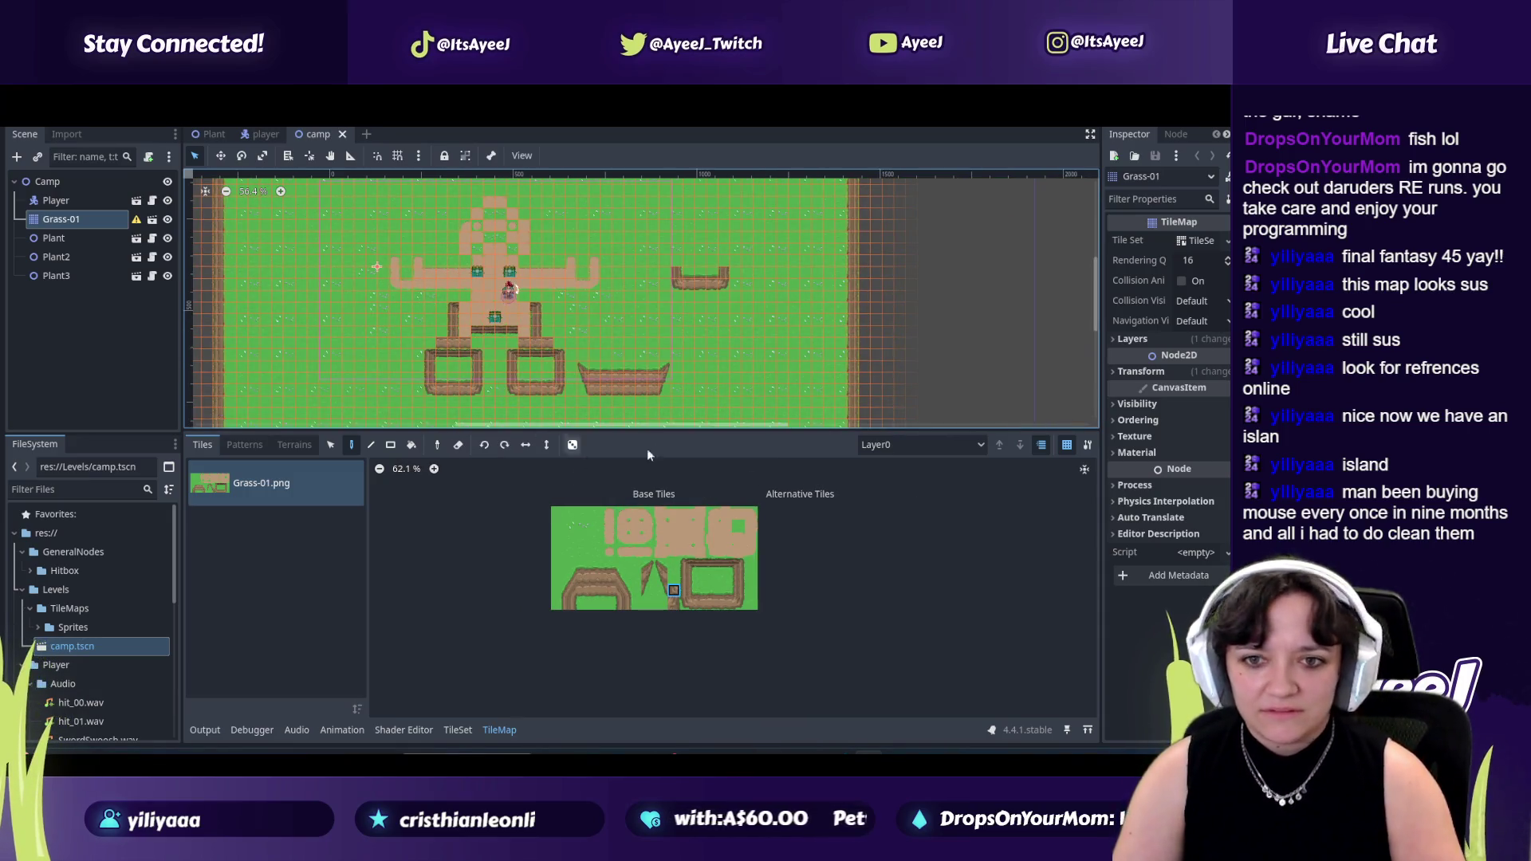
pyautogui.moveTo(777, 425); pyautogui.dragTo(717, 425)
pyautogui.scroll(-1, 814, 270)
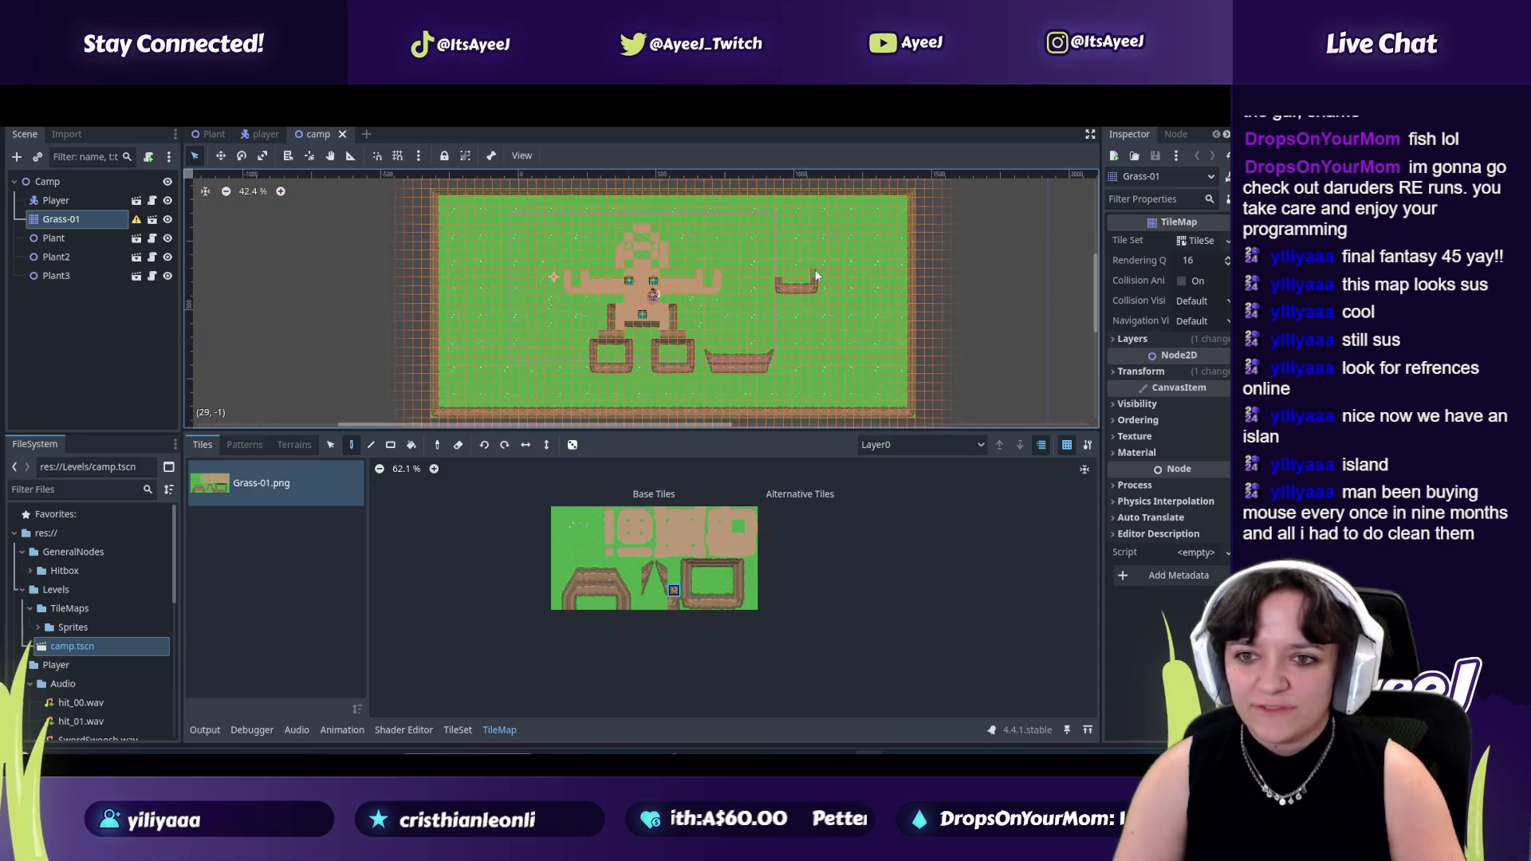
pyautogui.scroll(-1, 790, 287)
pyautogui.press('F5')
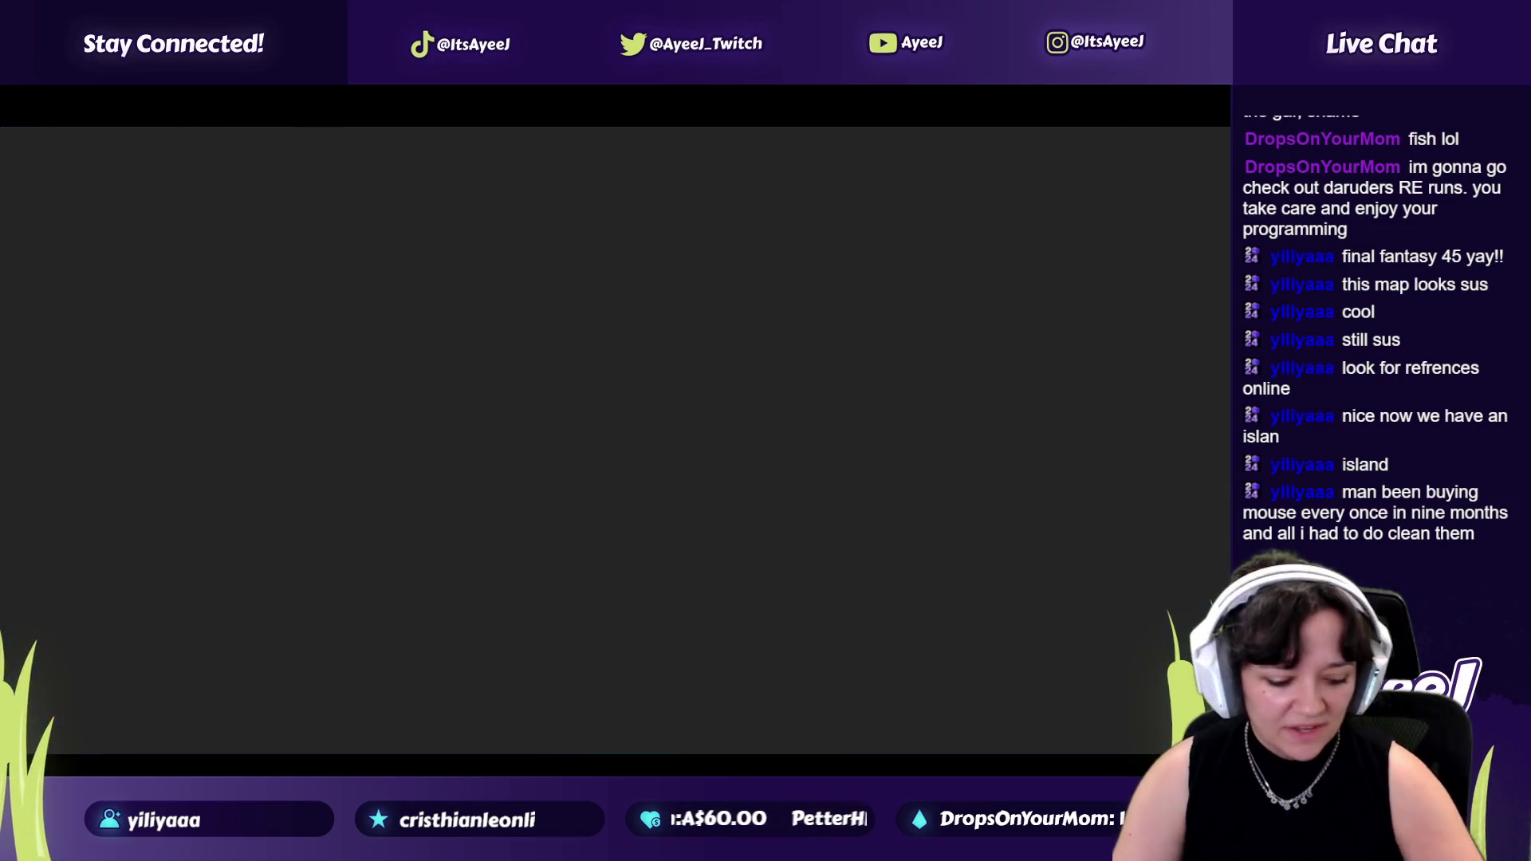
# Walk the player up-left and then right across the camp in the running game.
pyautogui.press('Left')
pyautogui.press('Up')
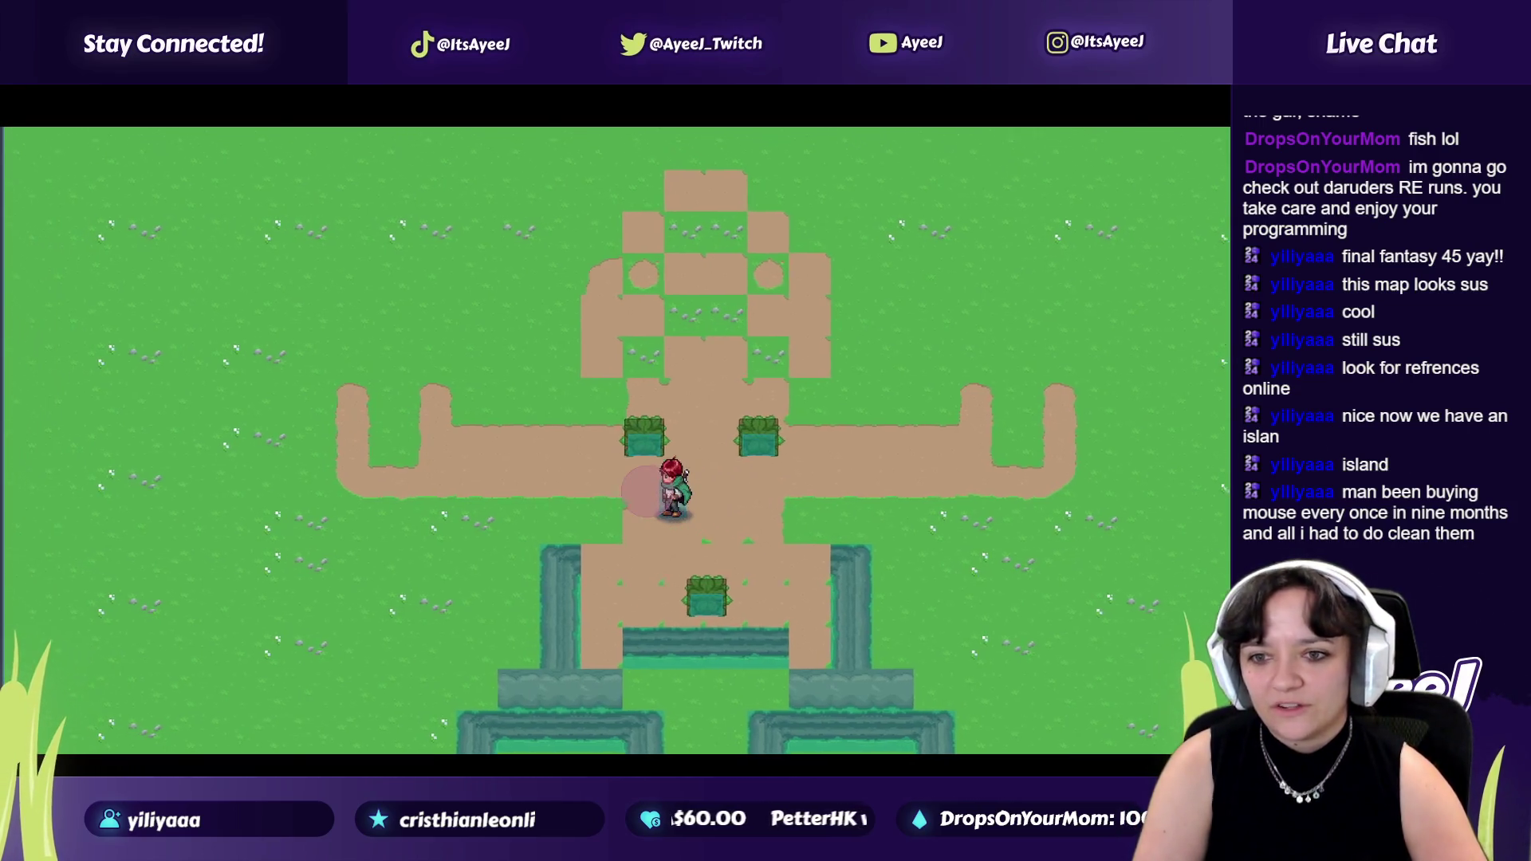
pyautogui.press('Left')
pyautogui.press('Up')
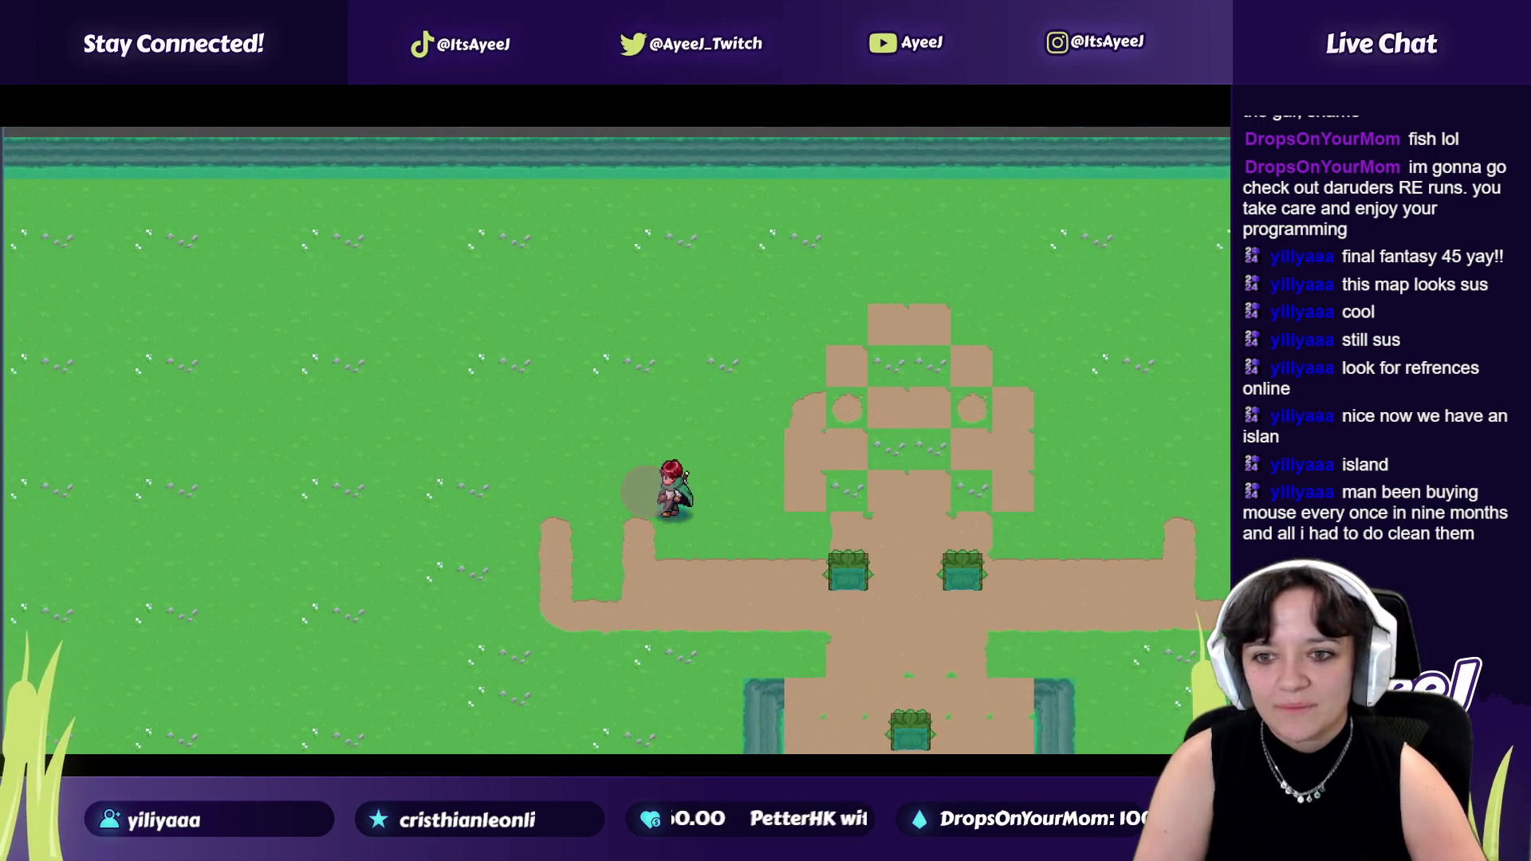
pyautogui.press('Right')
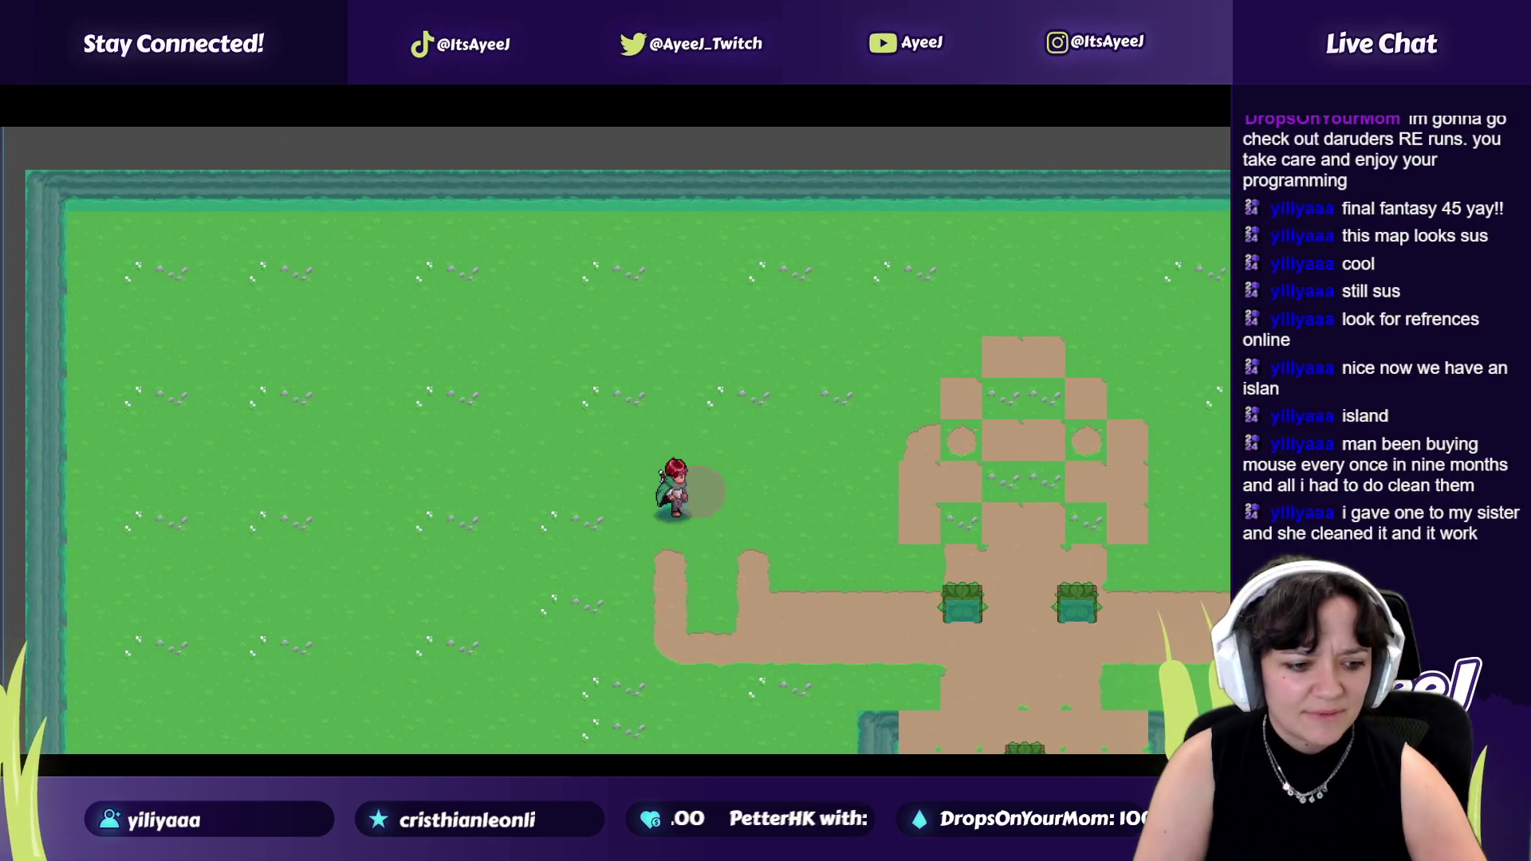
pyautogui.press('Up')
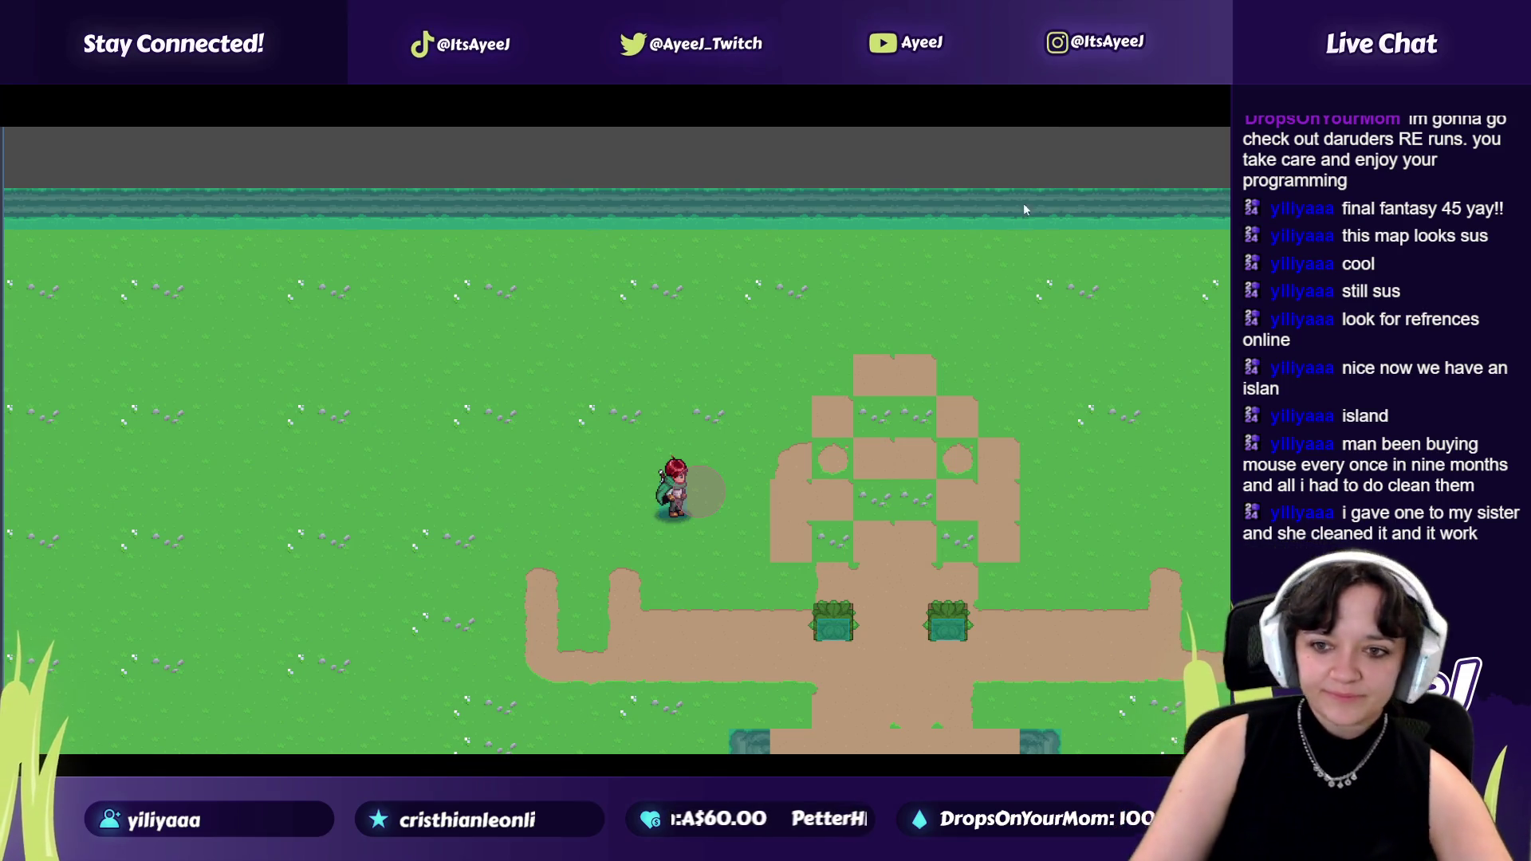
# Close the running game window from the task switcher.
pyautogui.hotkey('alt', 'Tab')
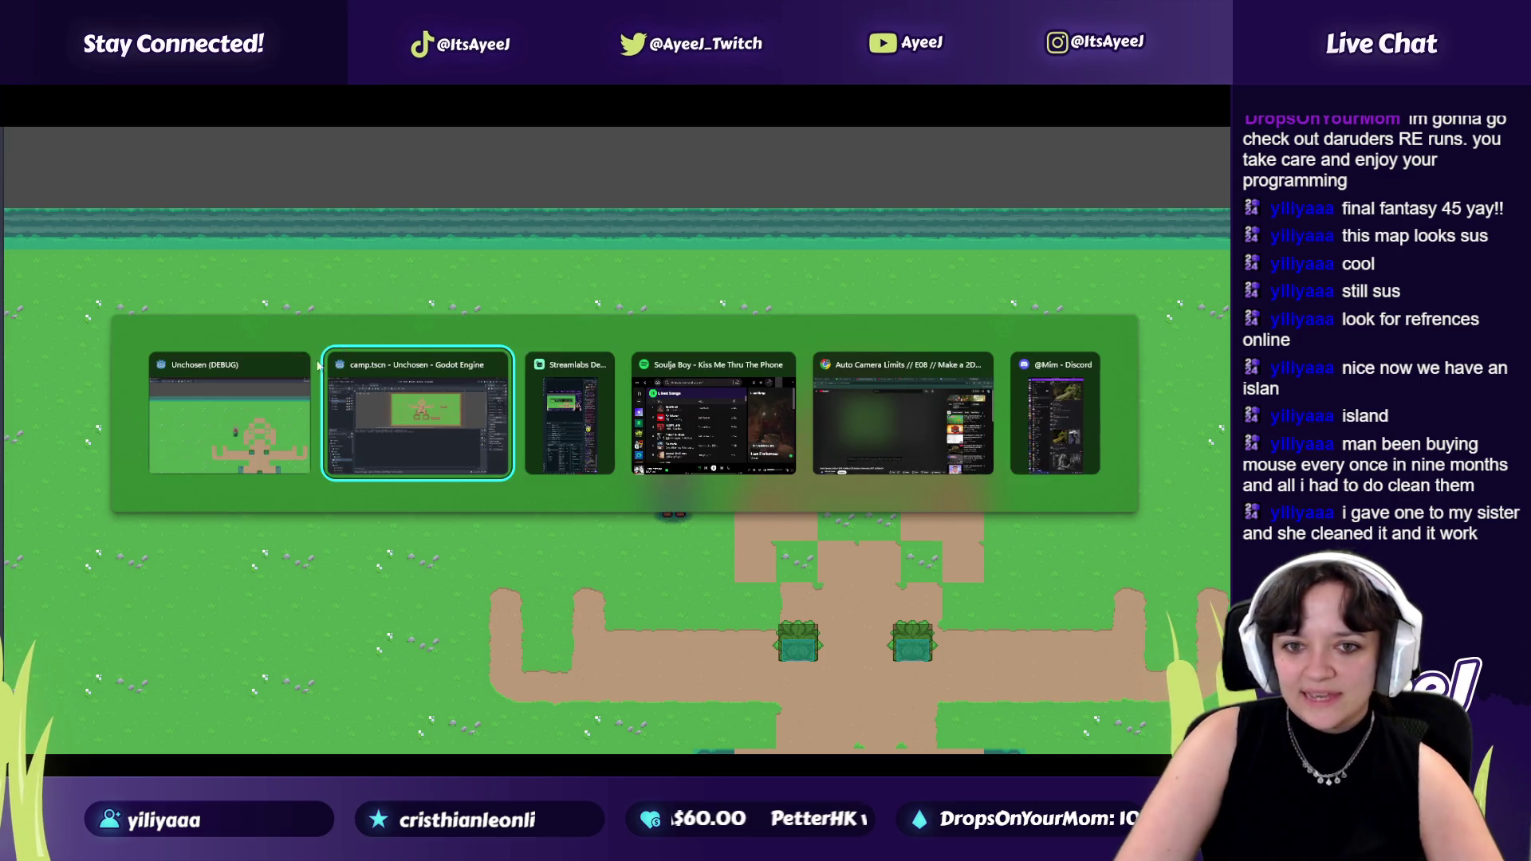
pyautogui.click(298, 367)
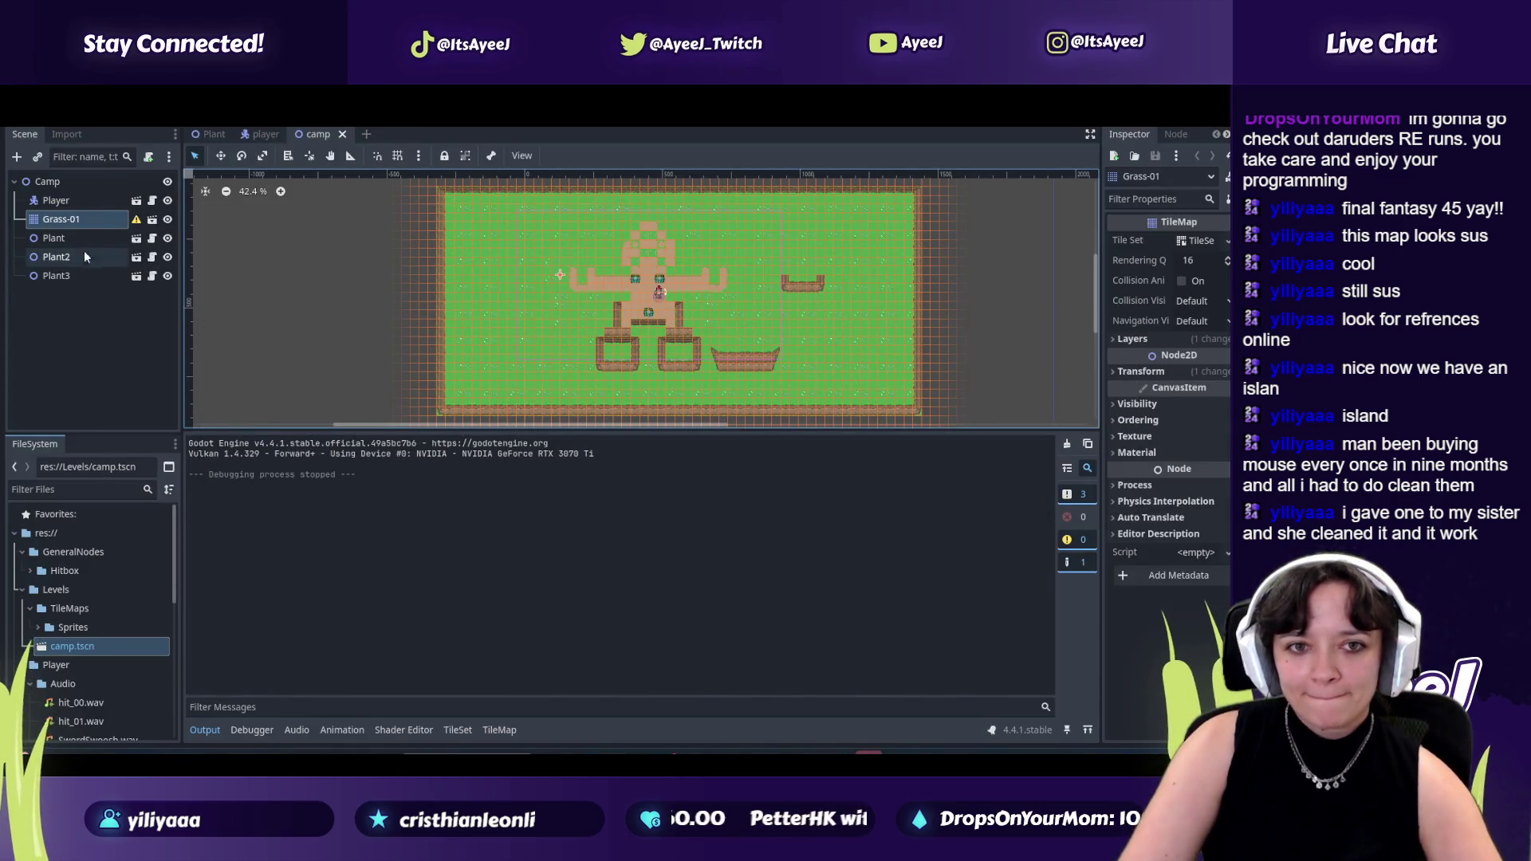
# Duplicate Plant2 into Plant4 on the left grass and Plant5 on the lower-left grass.
pyautogui.click(81, 239)
pyautogui.click(73, 258)
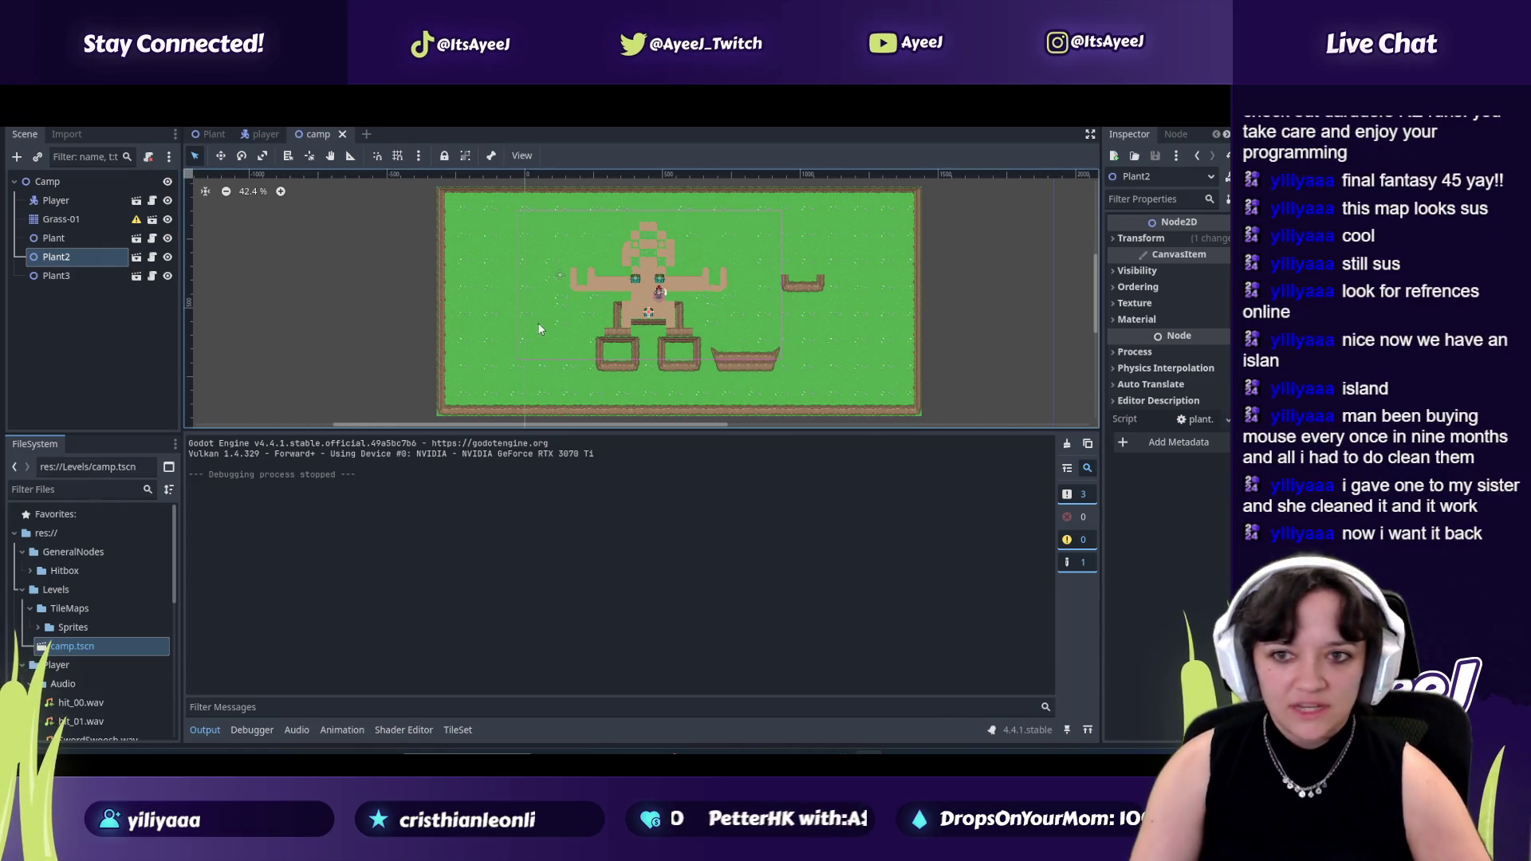
pyautogui.hotkey('ctrl', 'd')
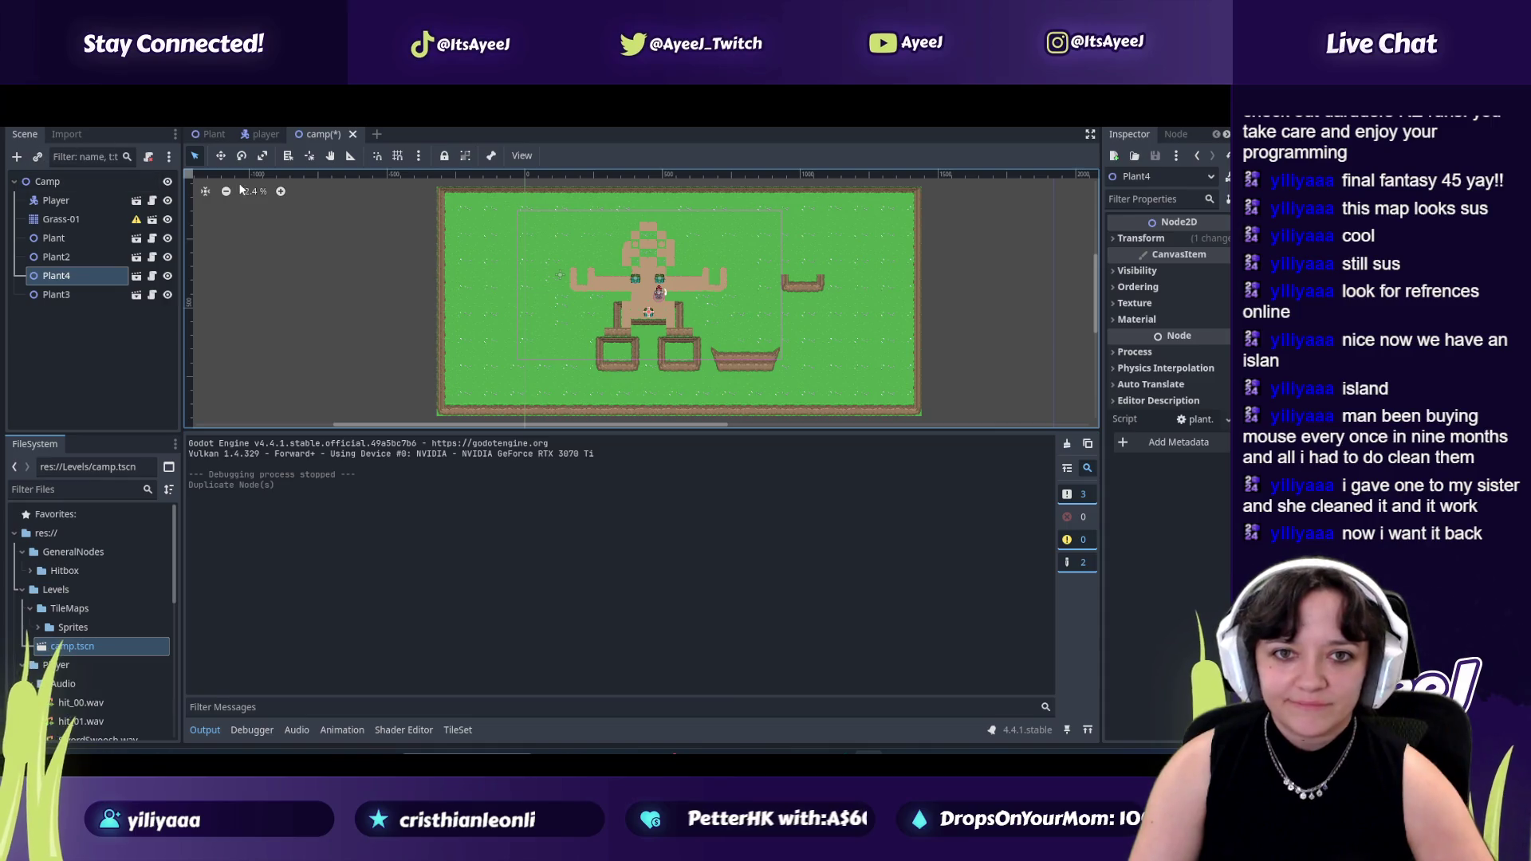
pyautogui.scroll(2, 564, 344)
pyautogui.scroll(4, 565, 345)
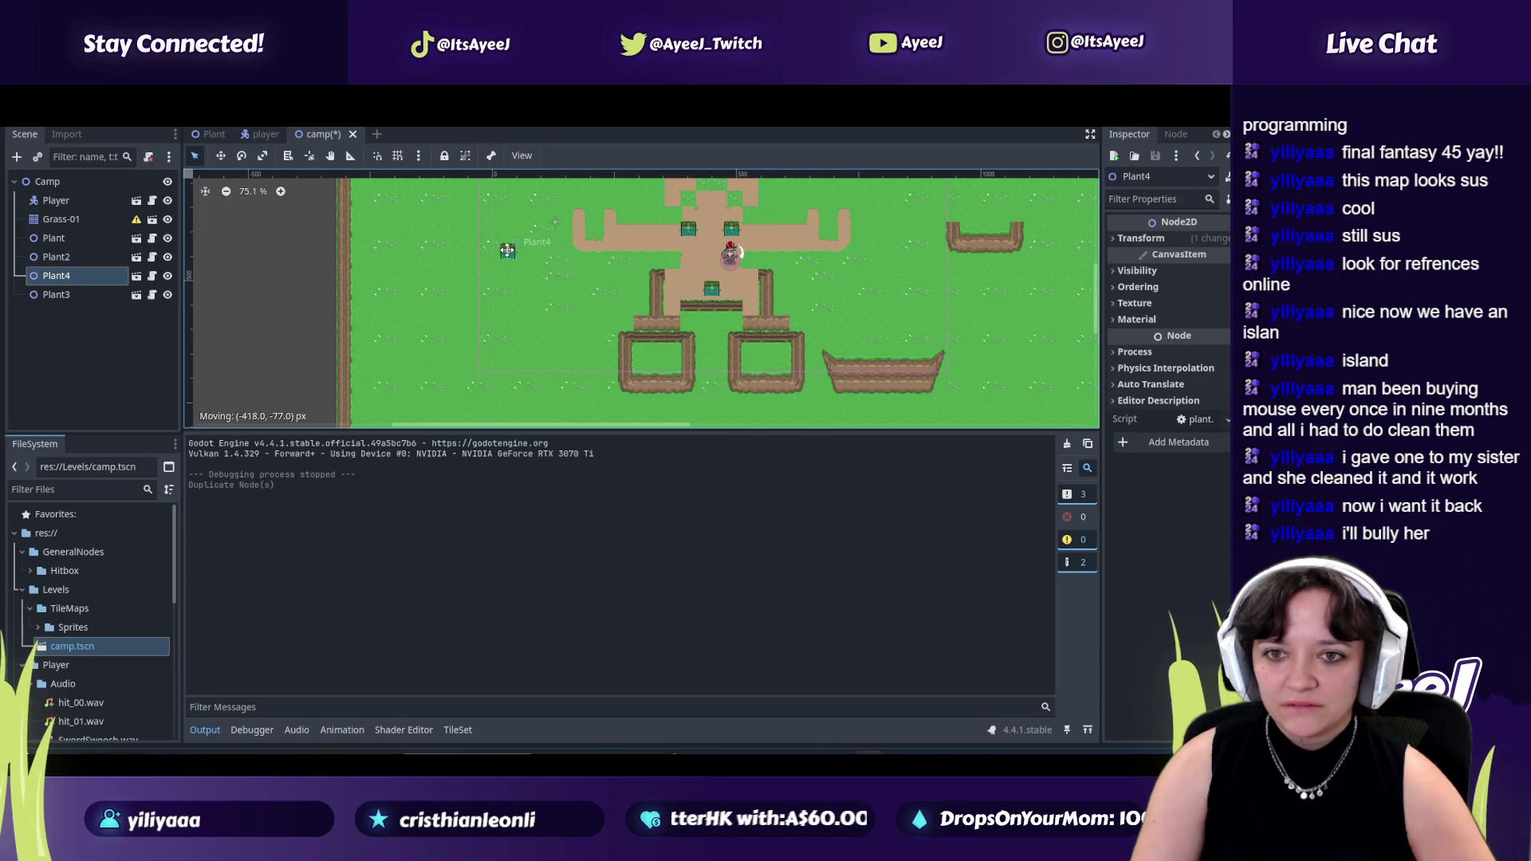
pyautogui.moveTo(507, 249); pyautogui.dragTo(507, 251)
pyautogui.hotkey('ctrl', 'd')
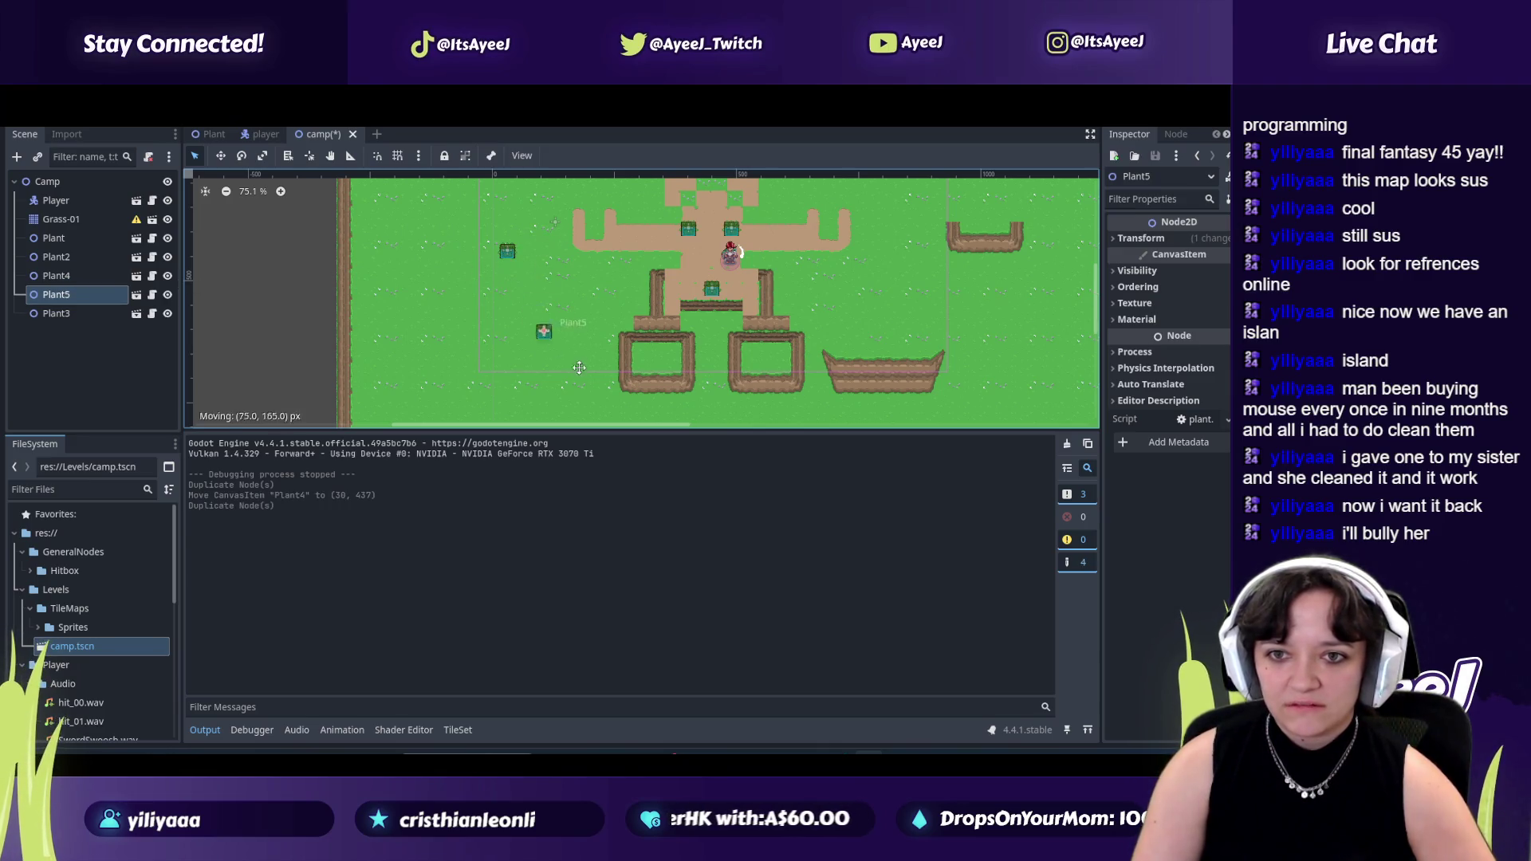
pyautogui.moveTo(588, 358); pyautogui.dragTo(586, 360)
# Add Plant6 beside the central path, Plant7 near the path's right arm, and Plant8.
pyautogui.hotkey('ctrl', 'd')
pyautogui.moveTo(593, 301); pyautogui.dragTo(594, 295)
pyautogui.hotkey('ctrl', 'd')
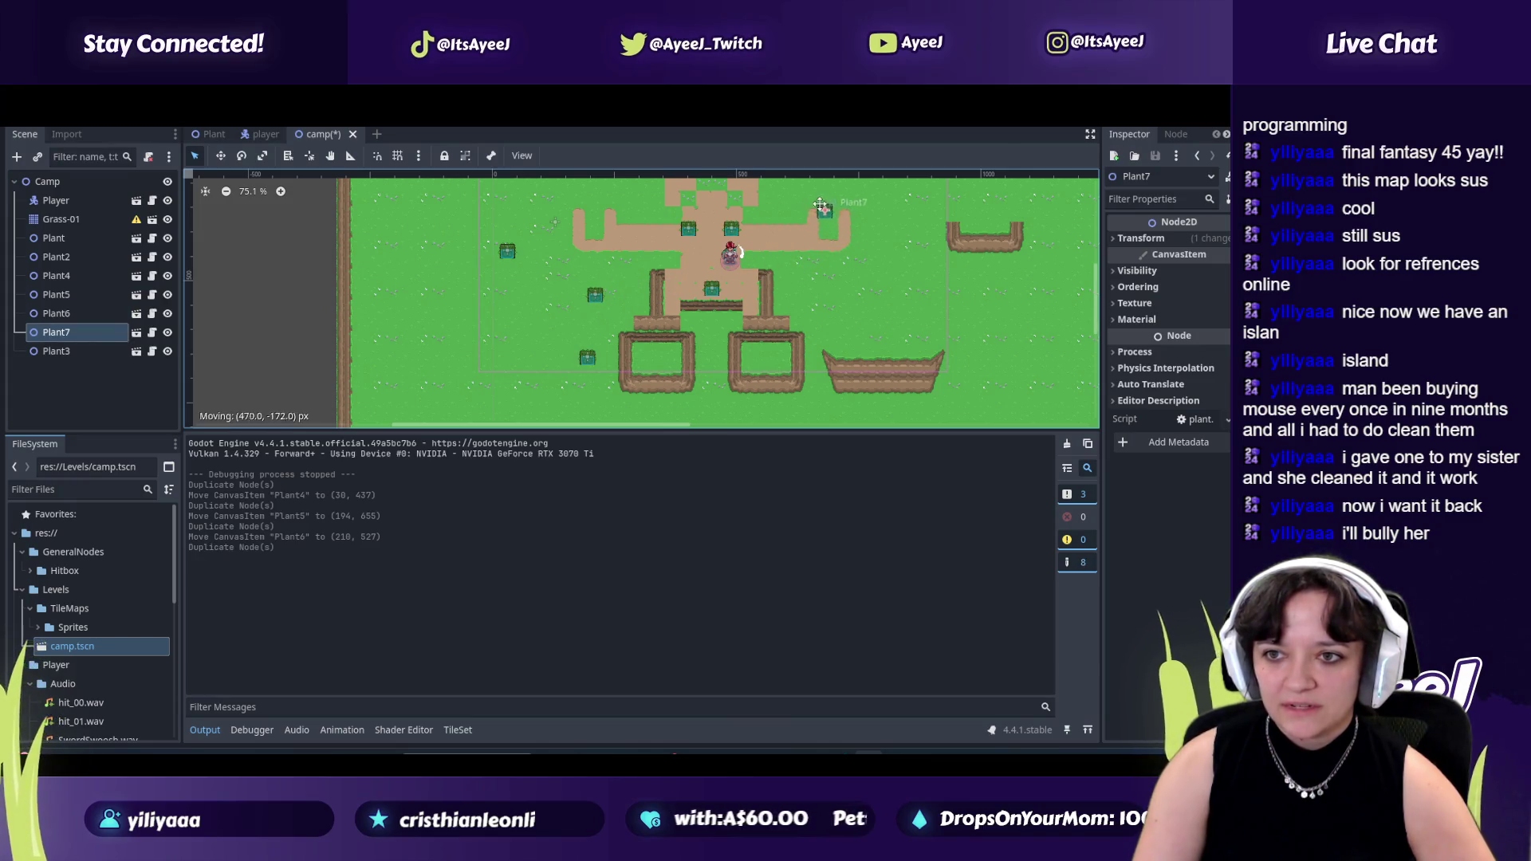
pyautogui.moveTo(828, 204); pyautogui.dragTo(829, 207)
pyautogui.hotkey('ctrl', 'd')
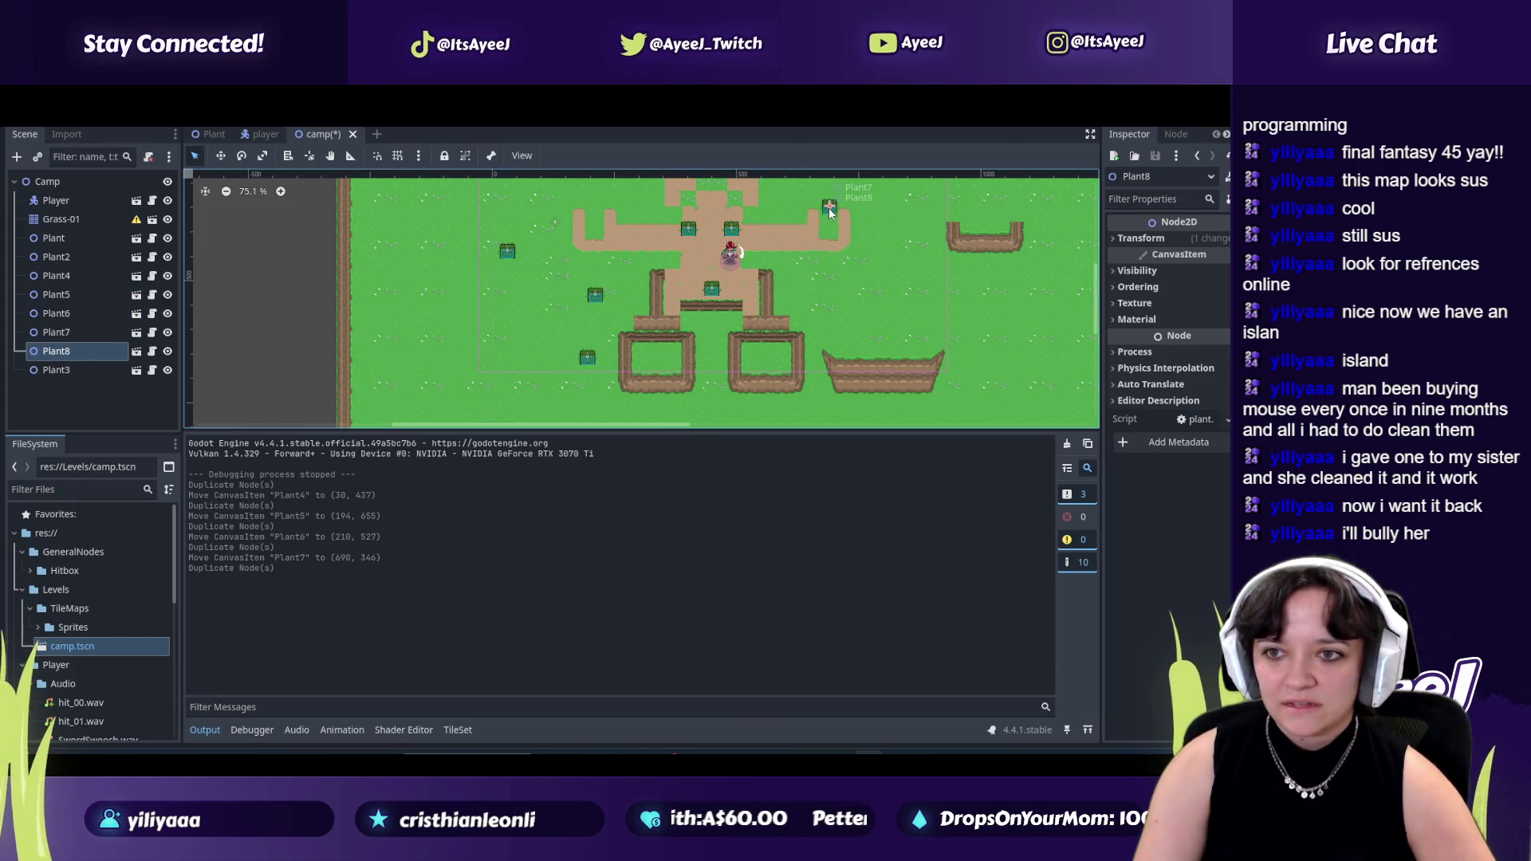
# Save and run the scene, starting to walk the character left.
pyautogui.press('F5')
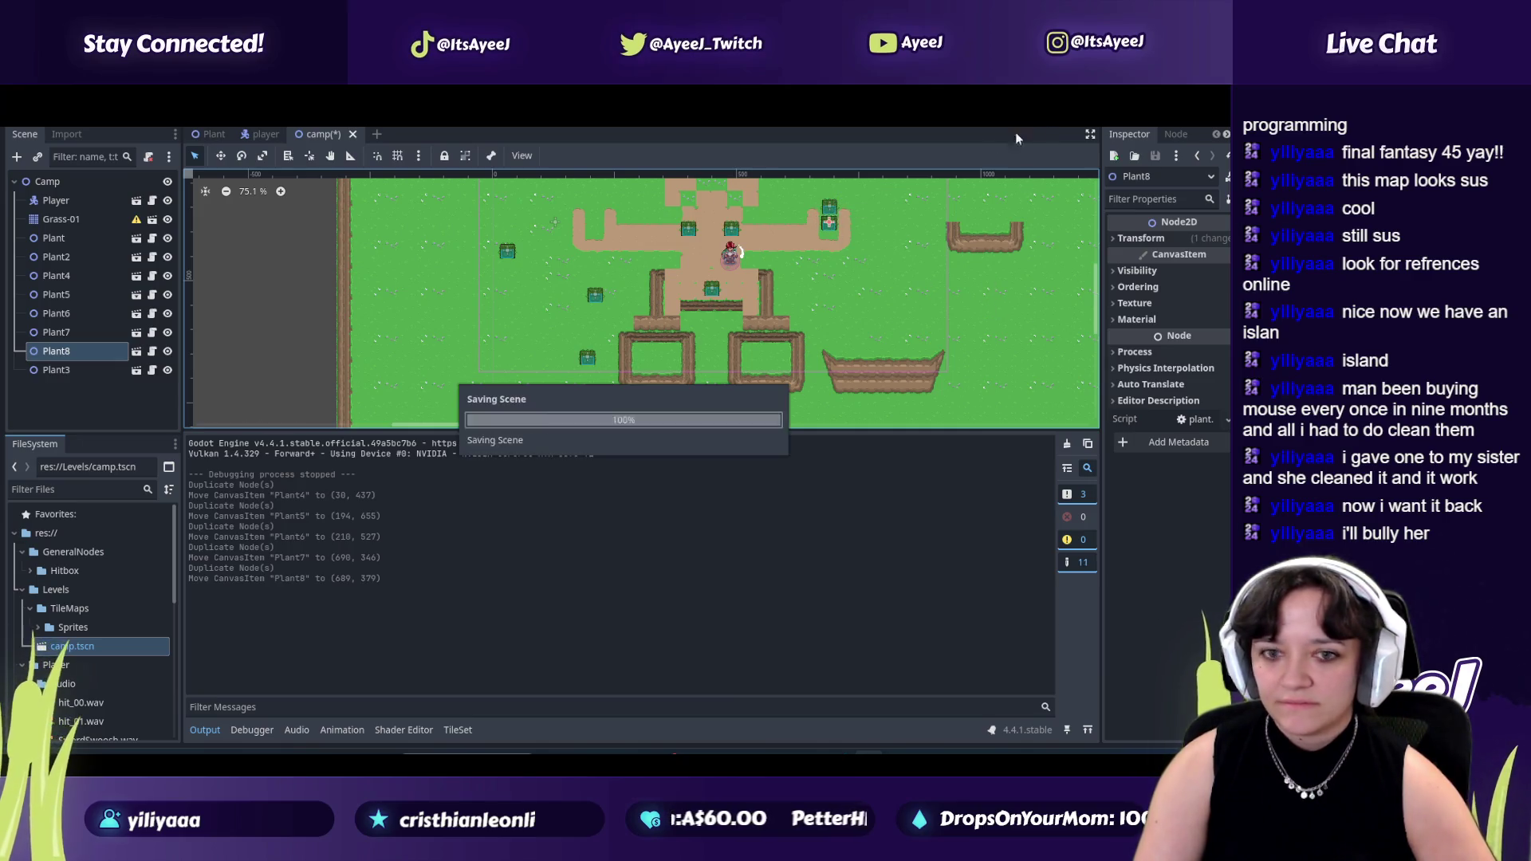
pyautogui.press('Left')
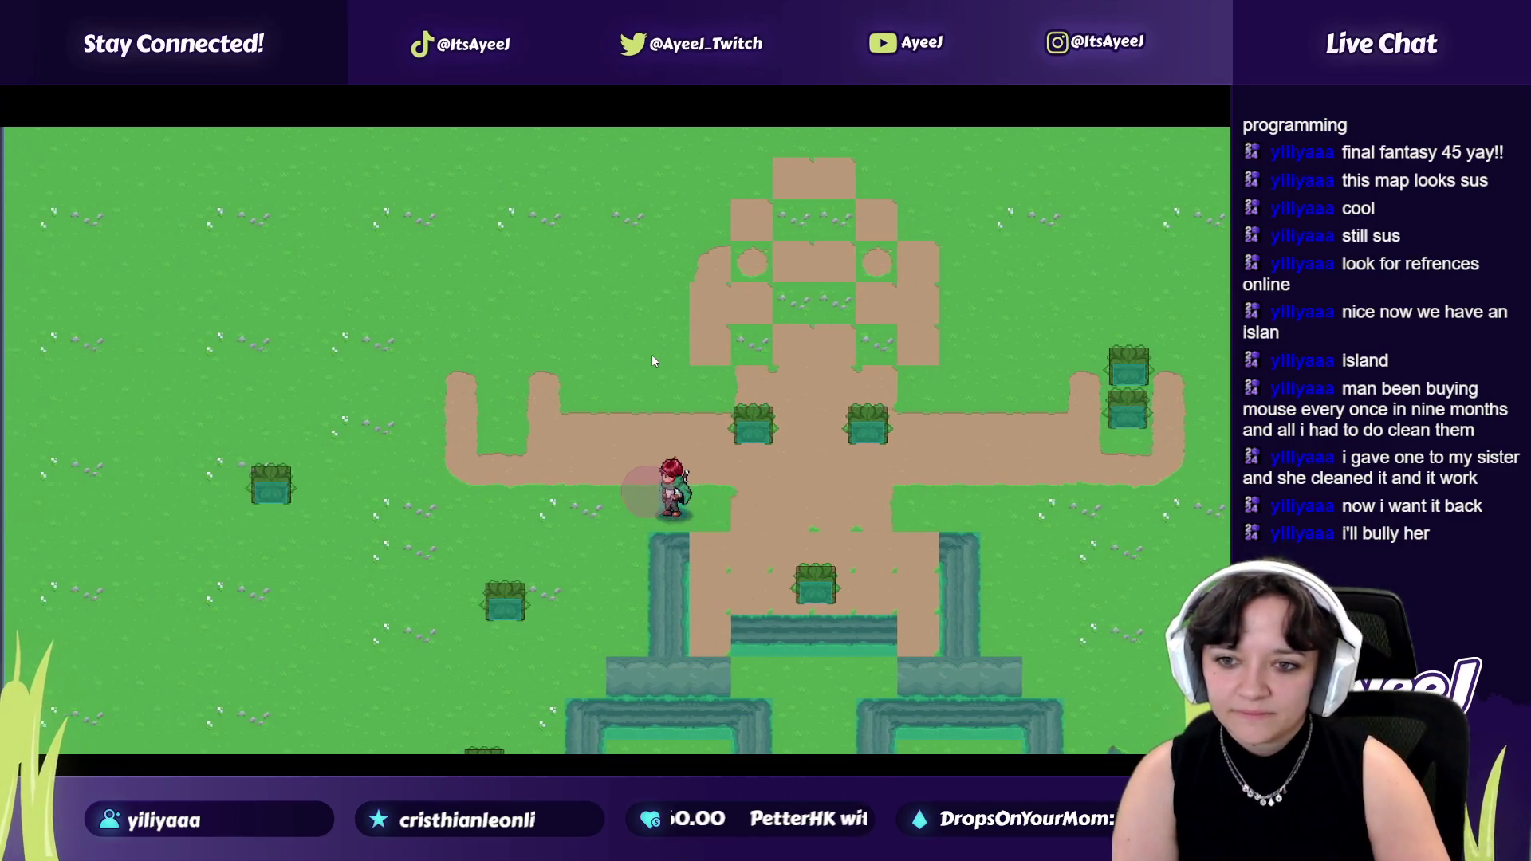
# Walk the character around the camp to check the new plants.
pyautogui.press('Down')
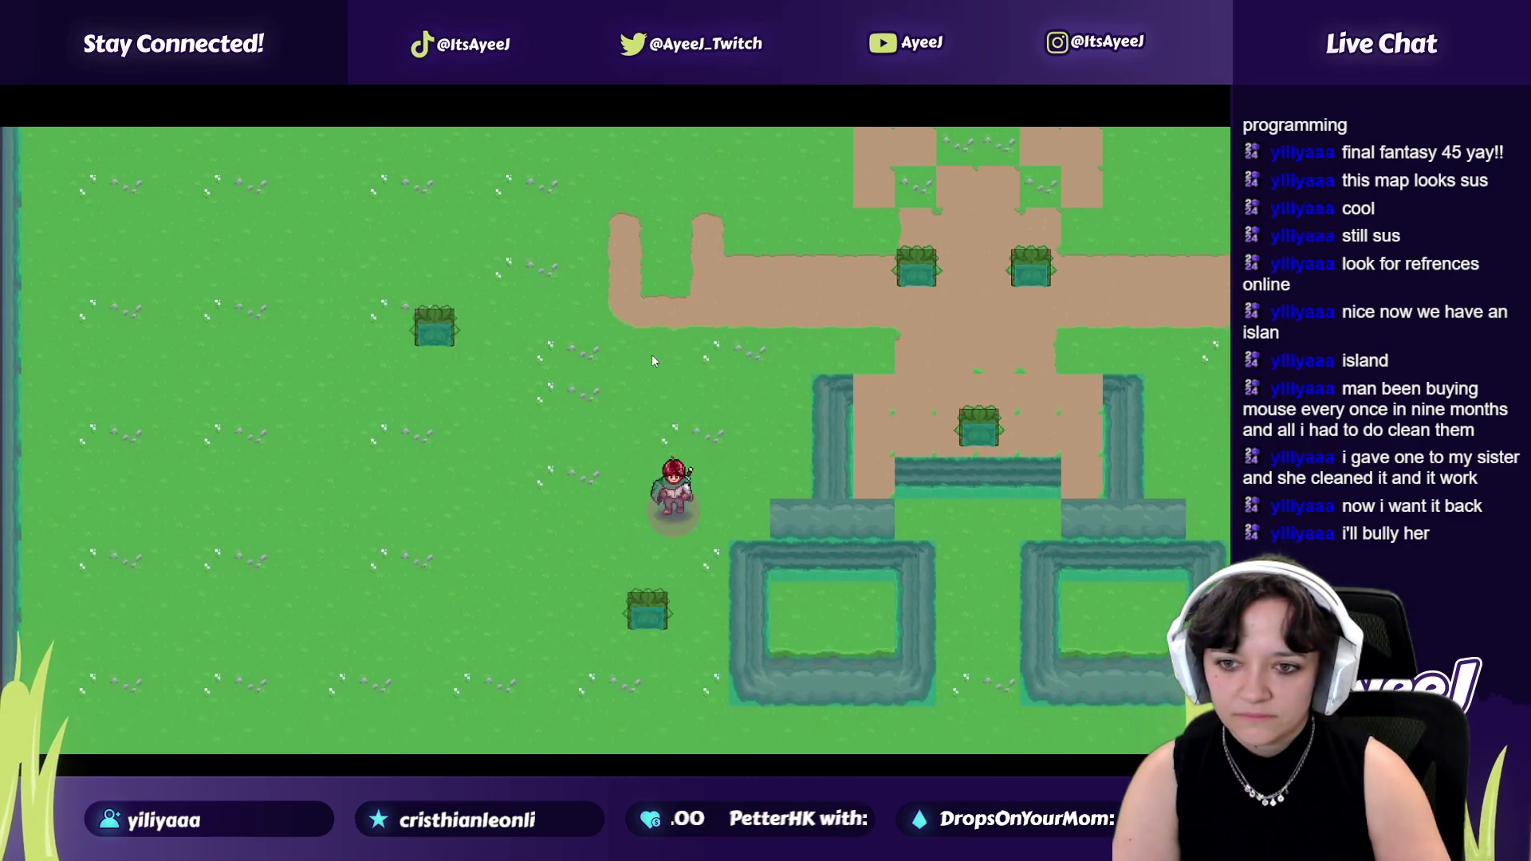
pyautogui.press('Left')
pyautogui.press('Up')
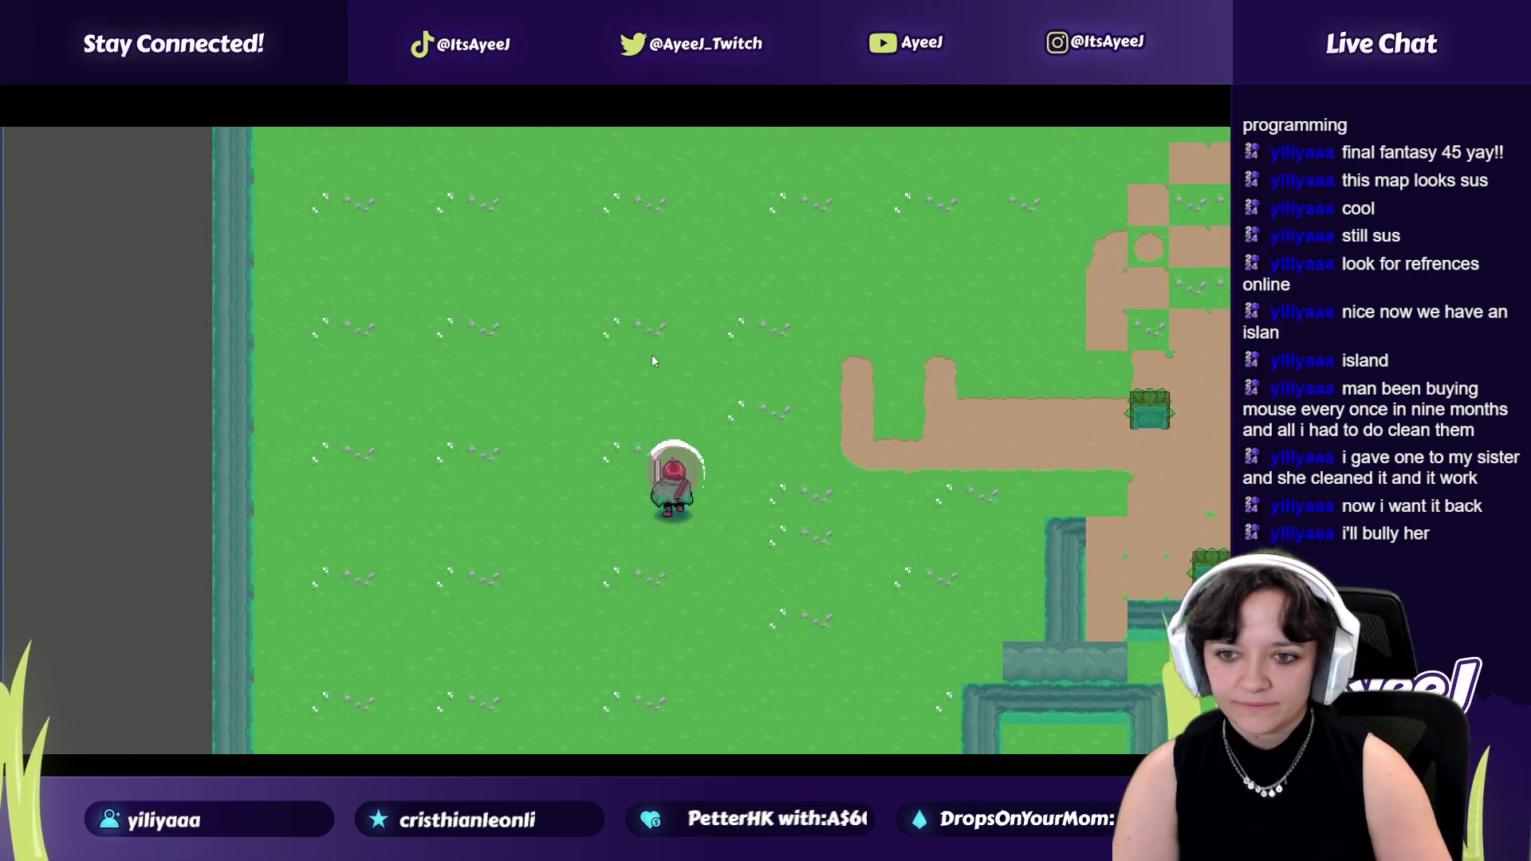
pyautogui.press('Right')
pyautogui.press('Right')
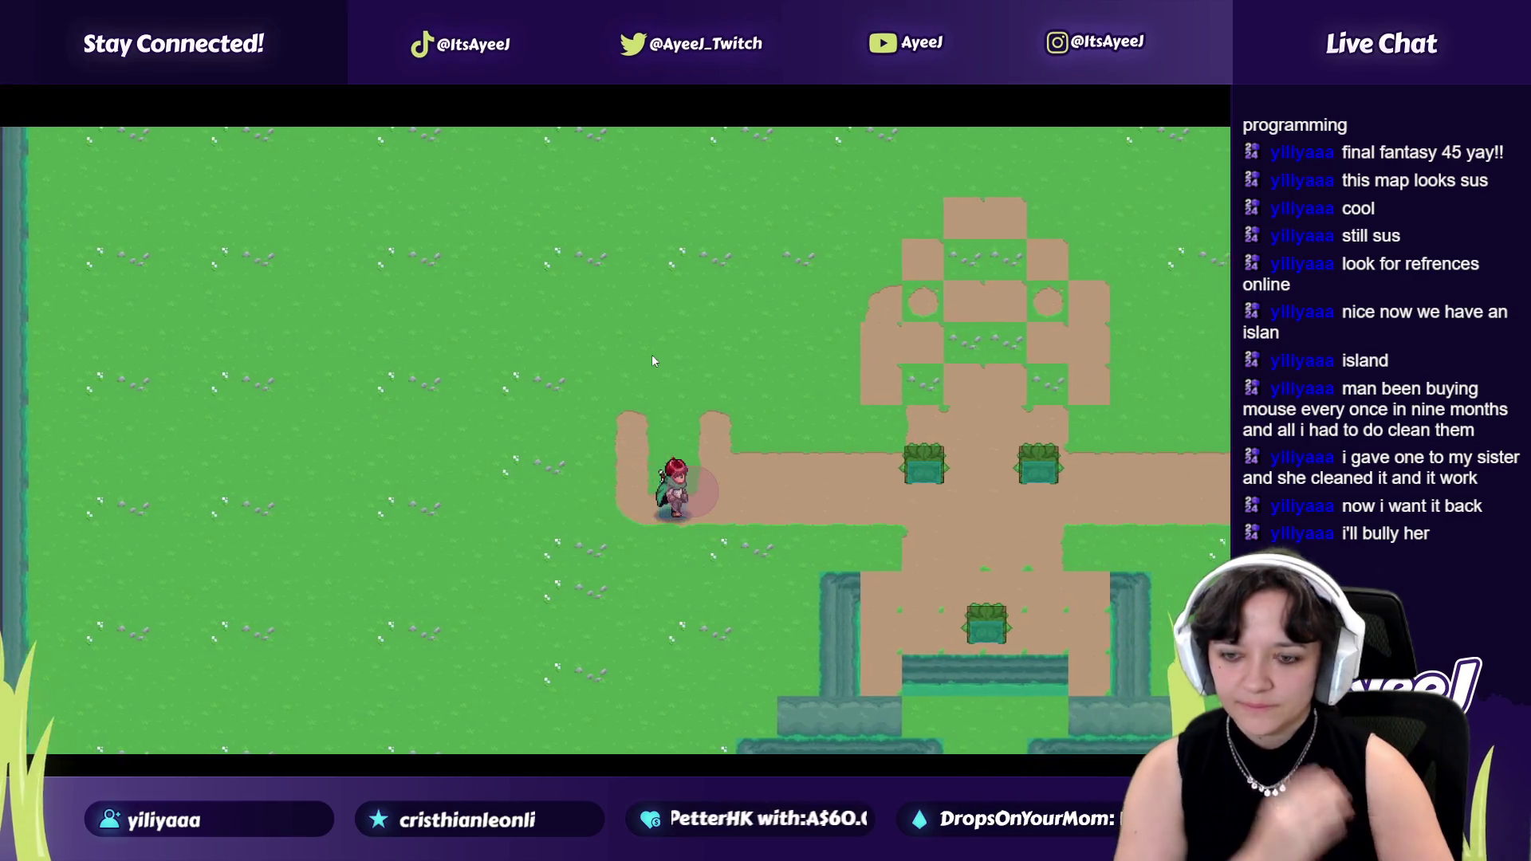
# Close the game from the task switcher and return to the editor.
pyautogui.hotkey('alt', 'Tab')
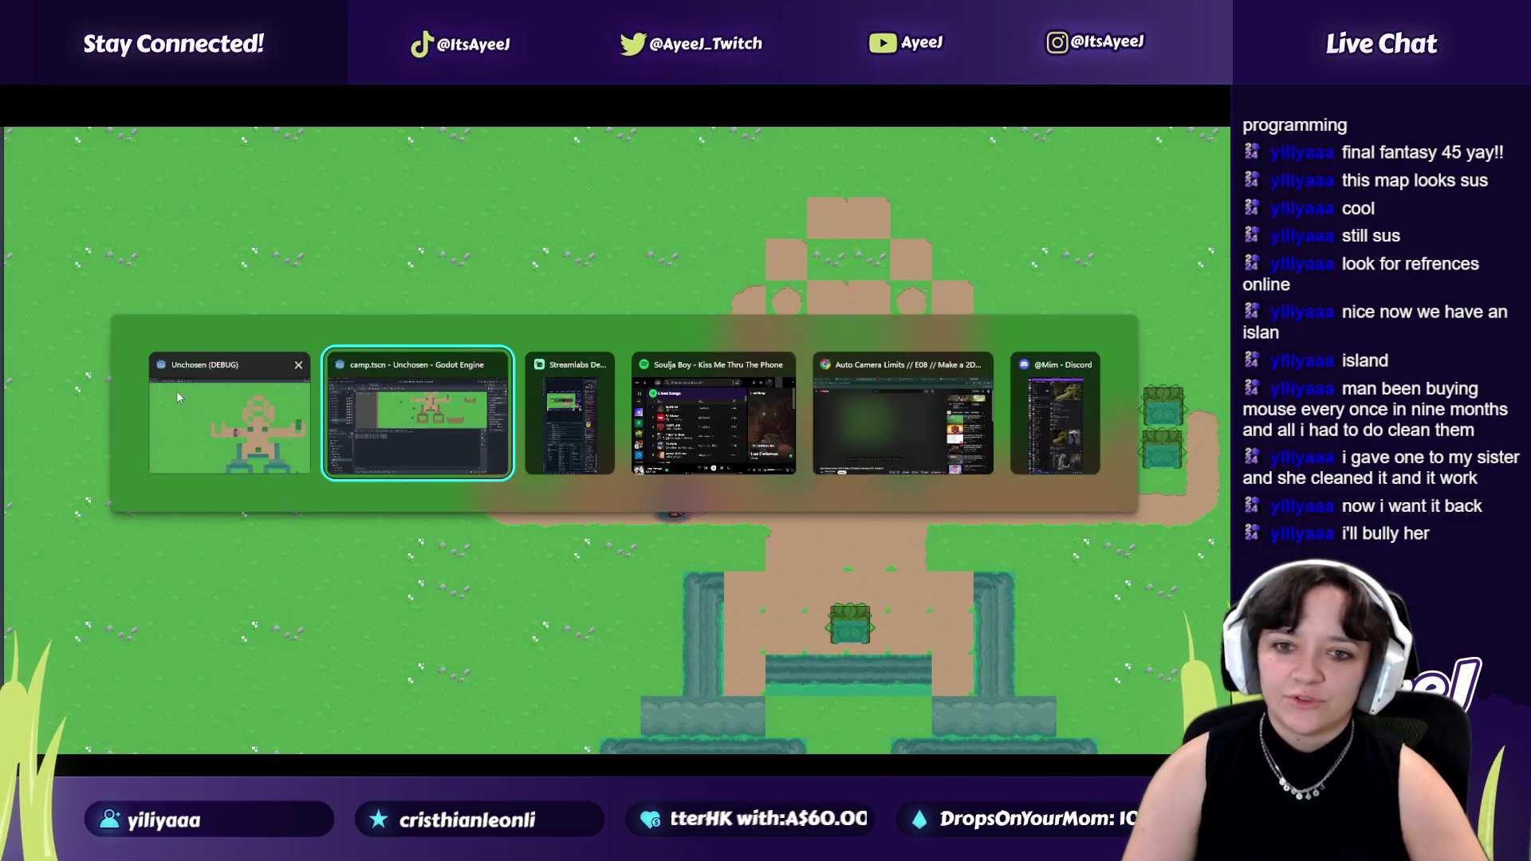
pyautogui.click(299, 375)
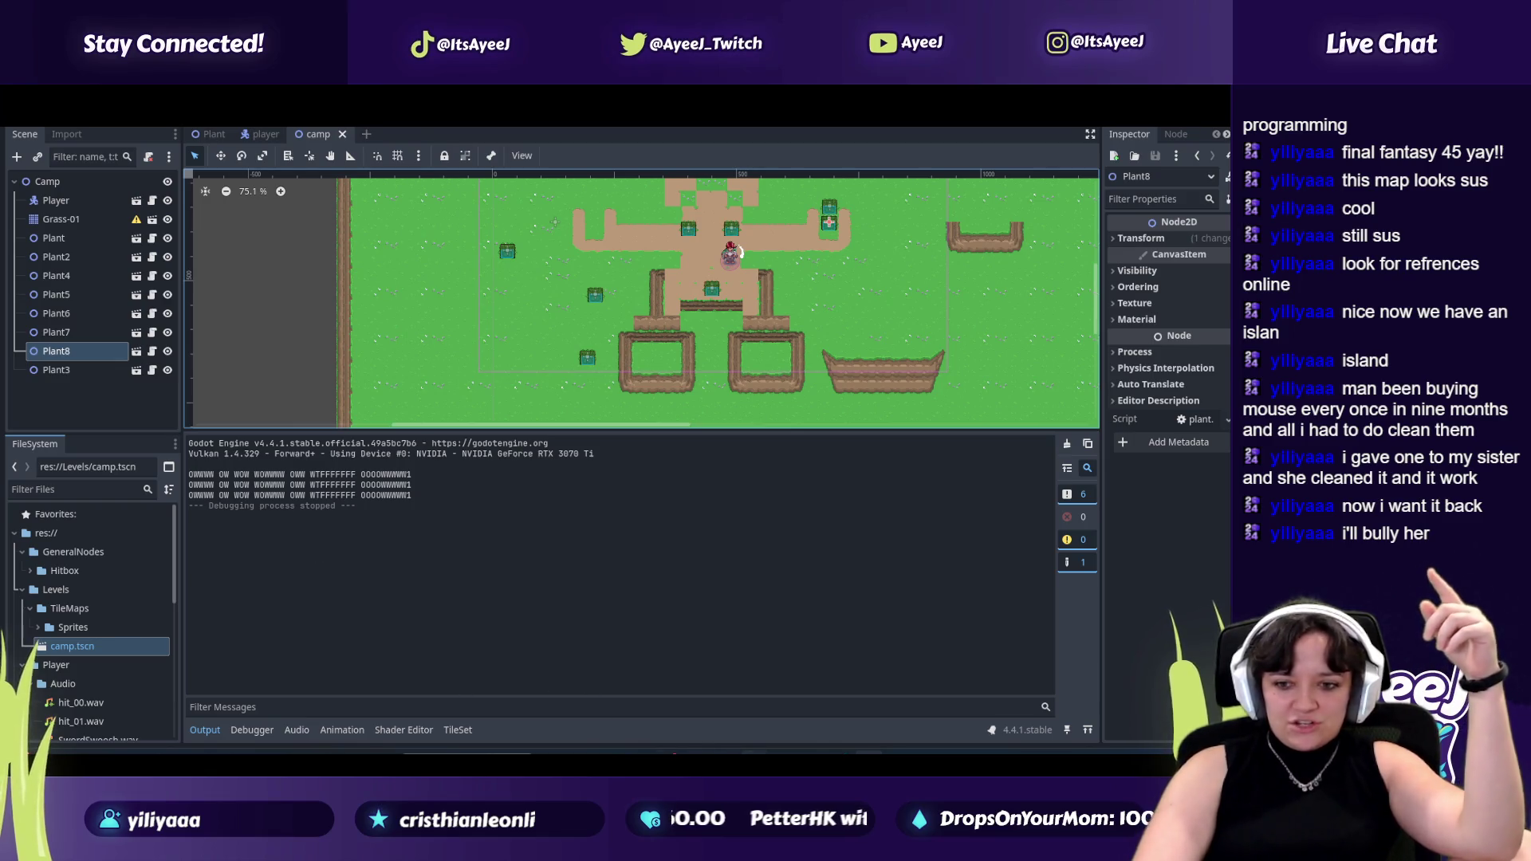
# Bring the Spotify window forward and minimise it again.
pyautogui.hotkey('alt', 'Tab')
pyautogui.click(867, 216)
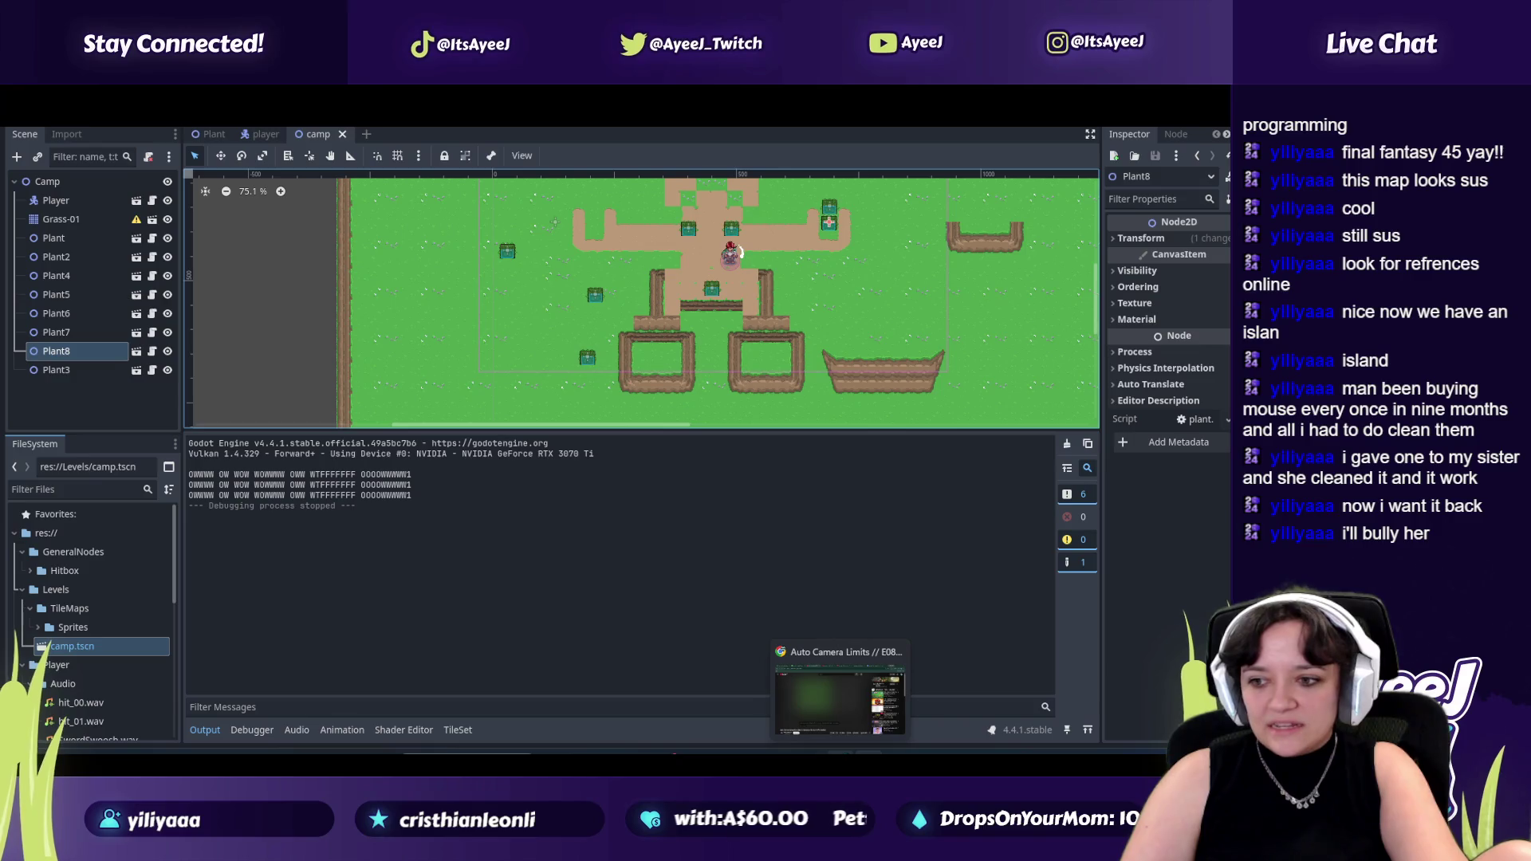
# Switch to the browser, skim the Unchosen GDD, then bring the music video tab forward.
pyautogui.click(838, 700)
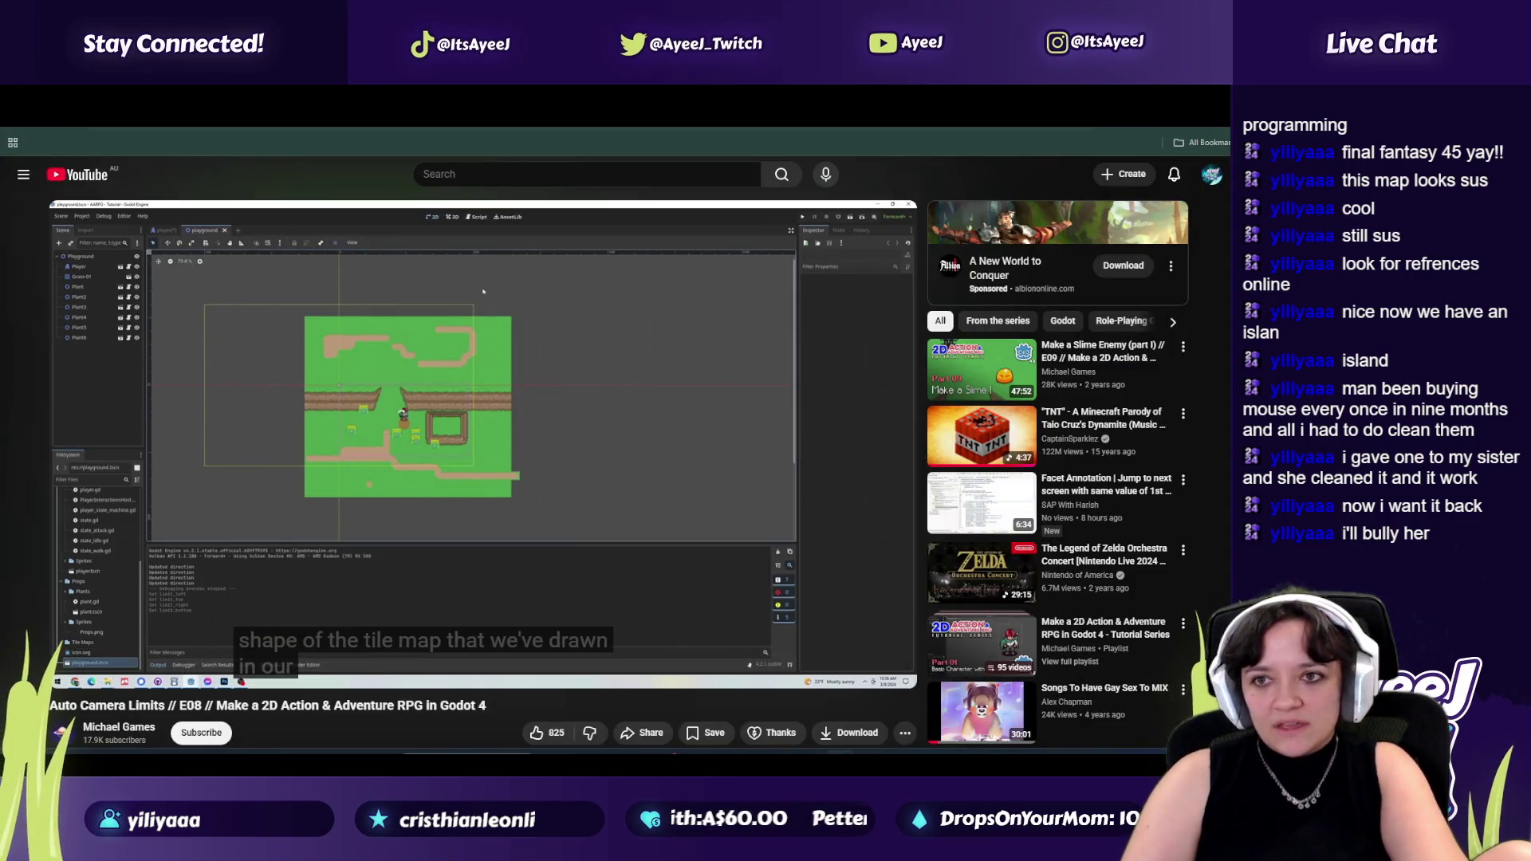
pyautogui.moveTo(295, 652)
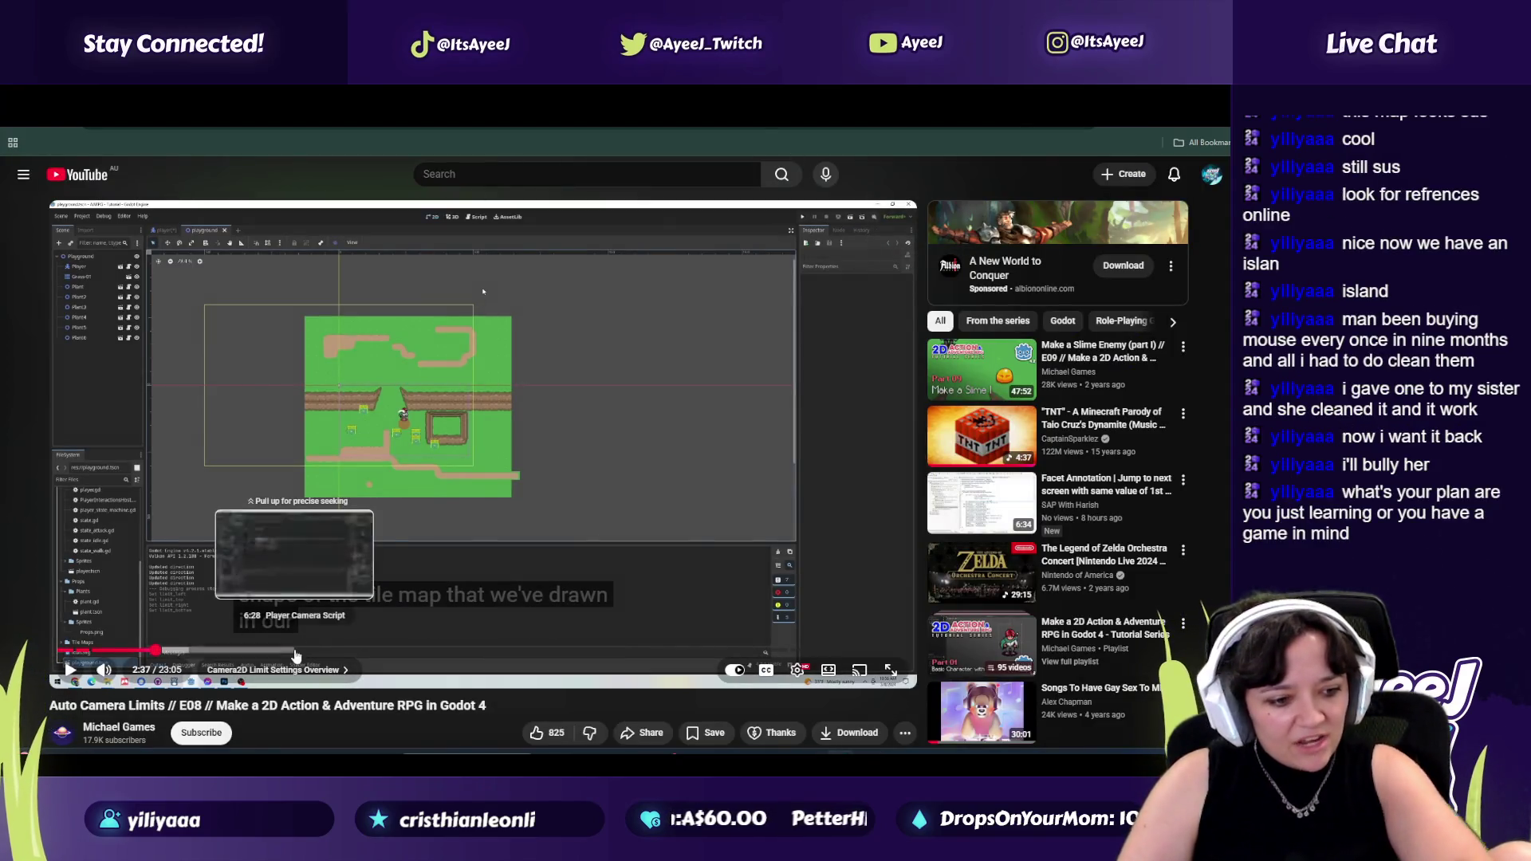
pyautogui.hotkey('ctrl', 'Tab')
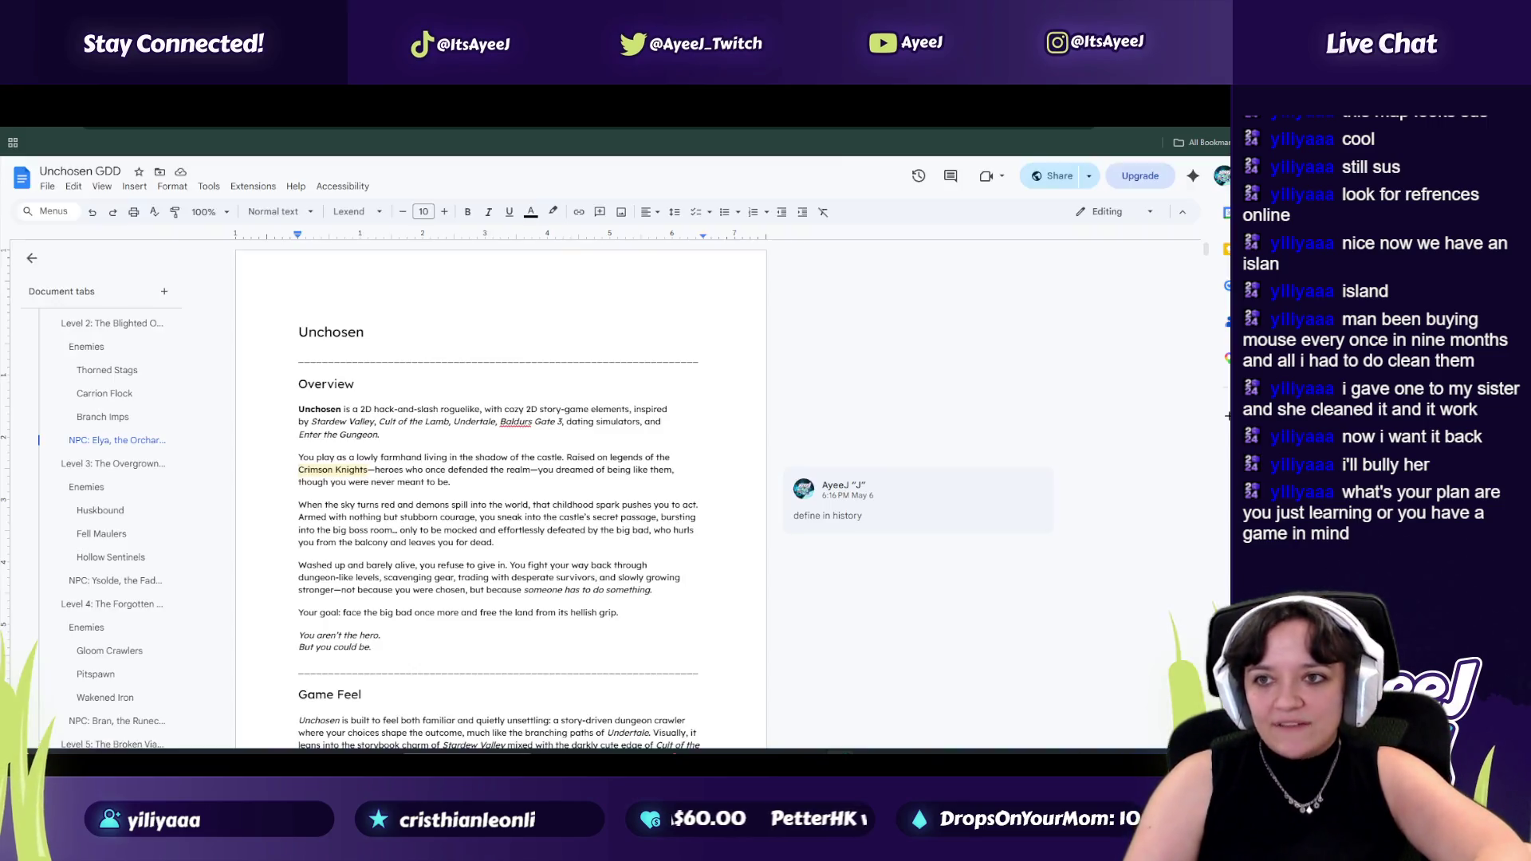
pyautogui.scroll(-3, 817, 341)
pyautogui.scroll(-3, 817, 341)
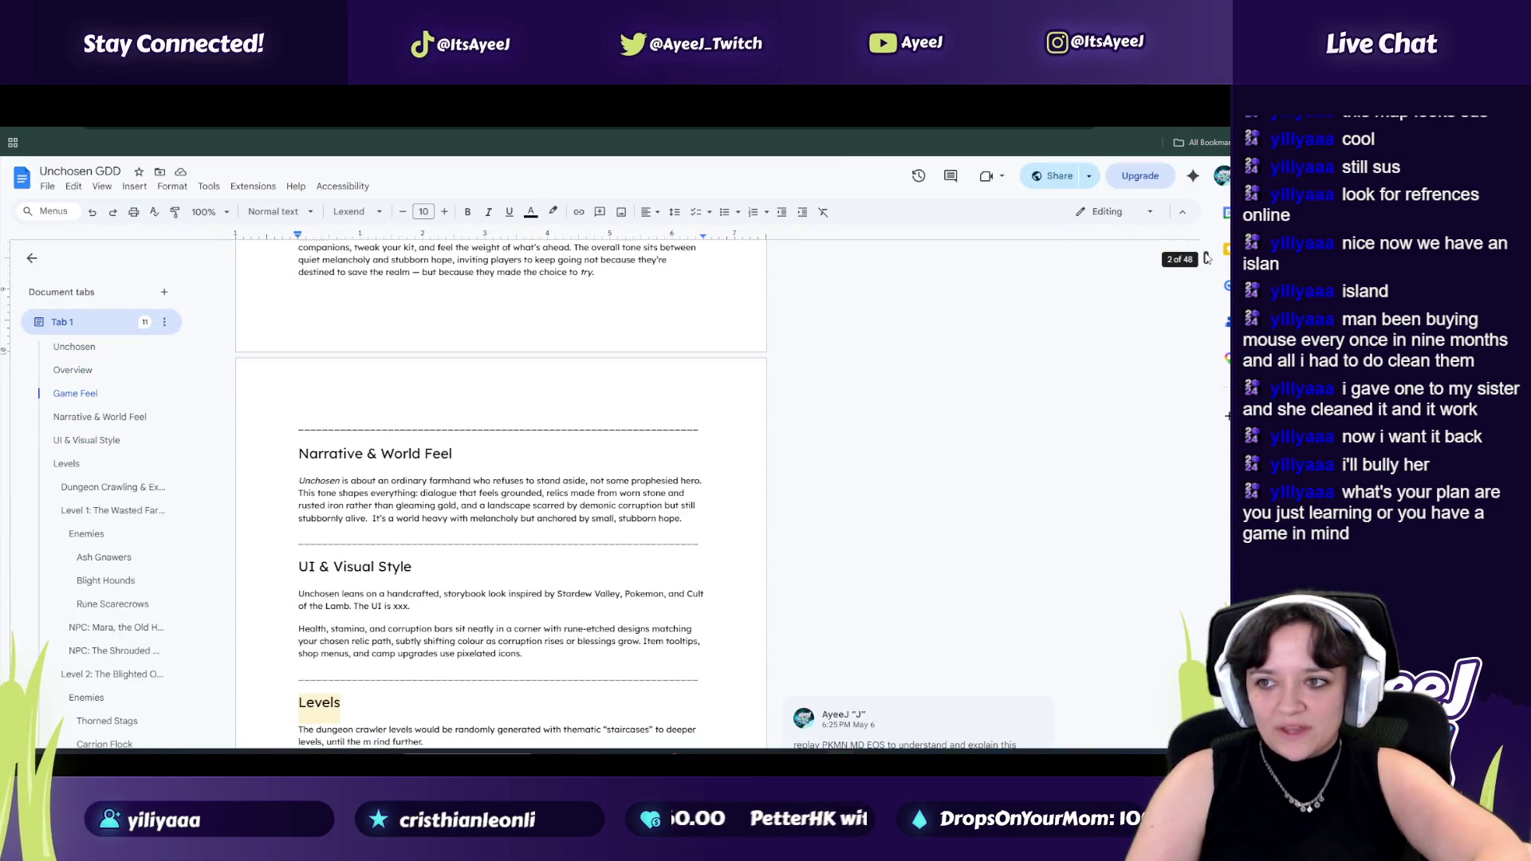
pyautogui.moveTo(1205, 256); pyautogui.dragTo(1206, 513)
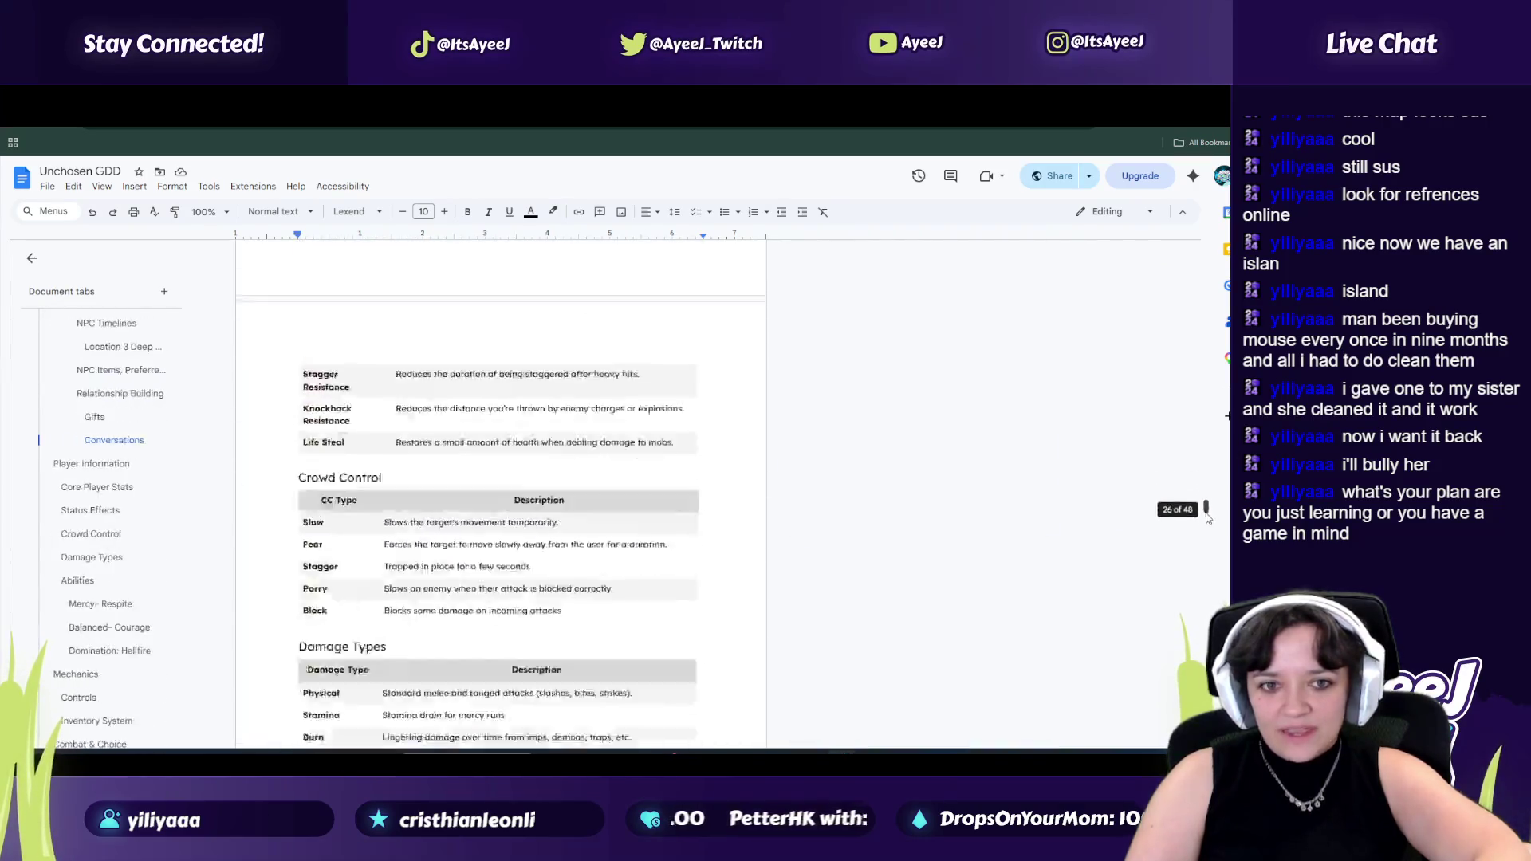
pyautogui.moveTo(1205, 513)
pyautogui.mouseDown()
pyautogui.moveTo(1219, 594)
pyautogui.moveTo(1211, 227)
pyautogui.mouseUp()
pyautogui.hotkey('ctrl', 'Tab')
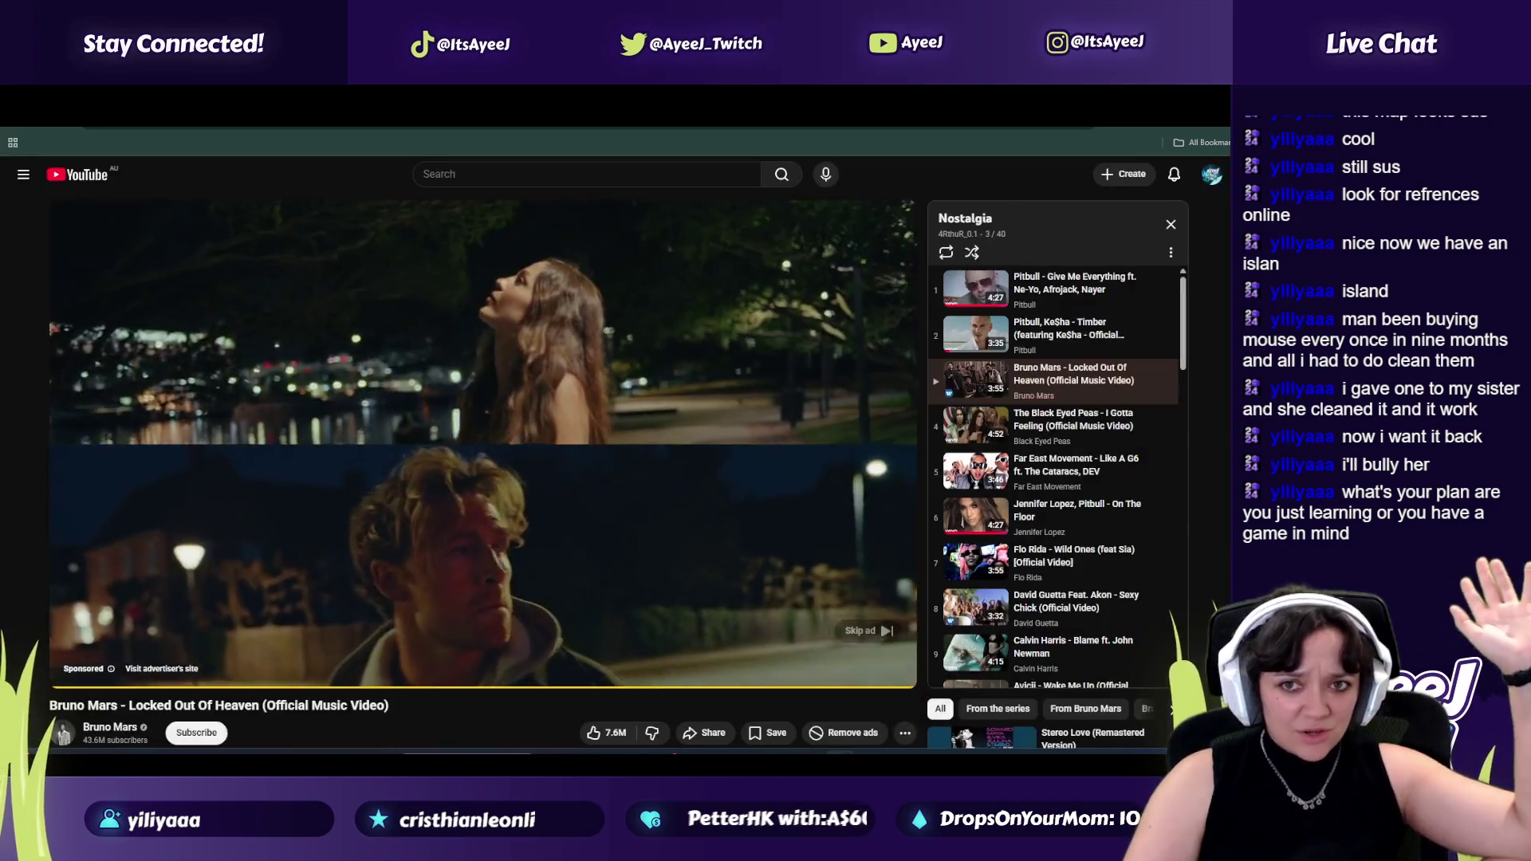
# Skip the ad on the Bruno Mars video and mute its volume.
pyautogui.click(870, 631)
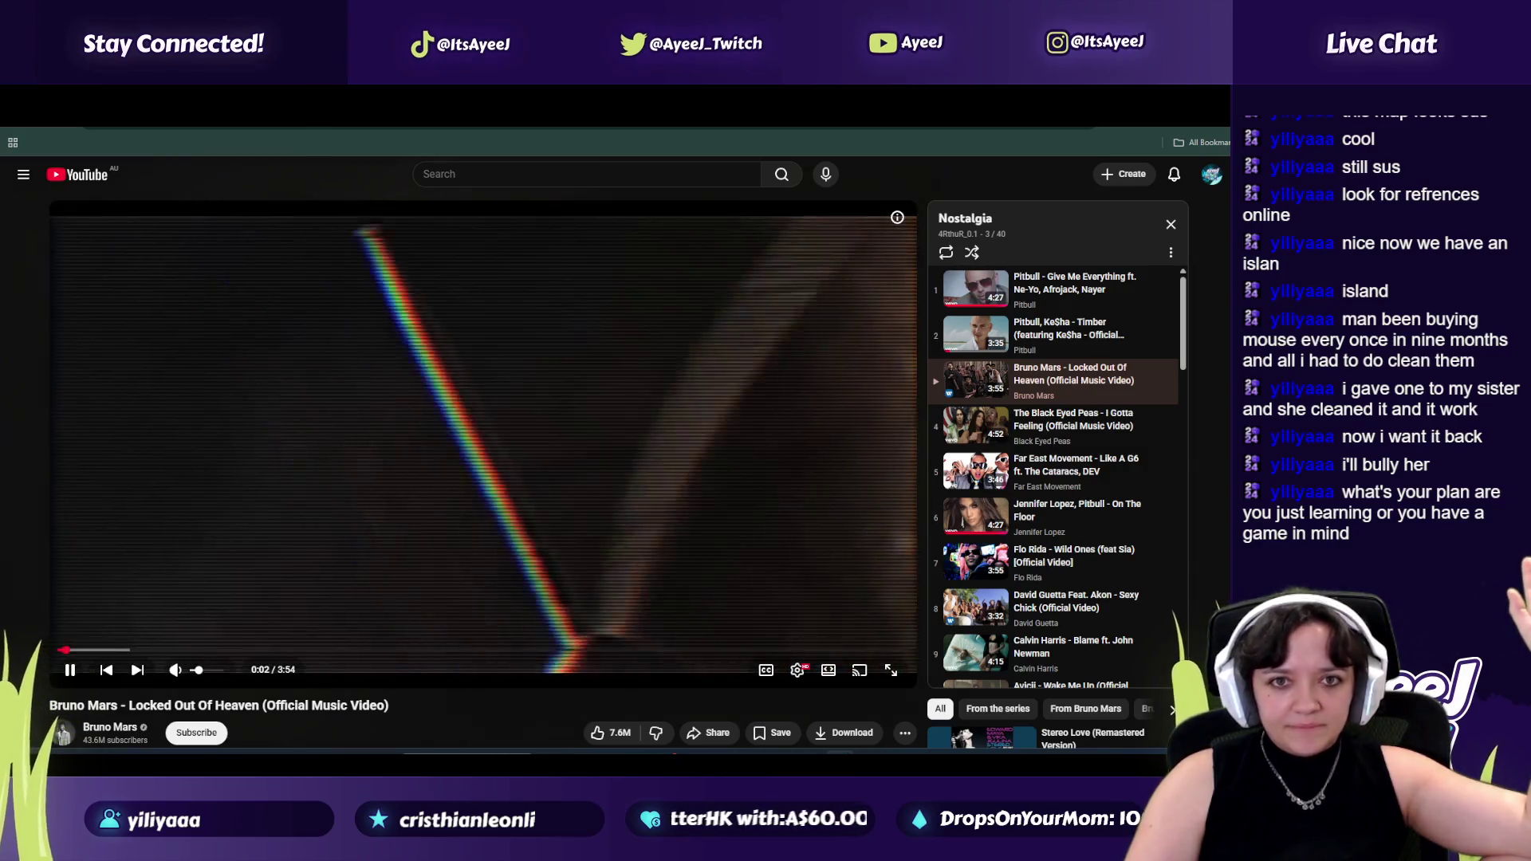
pyautogui.hotkey('ctrl', 'Tab')
pyautogui.hotkey('ctrl', 'Tab')
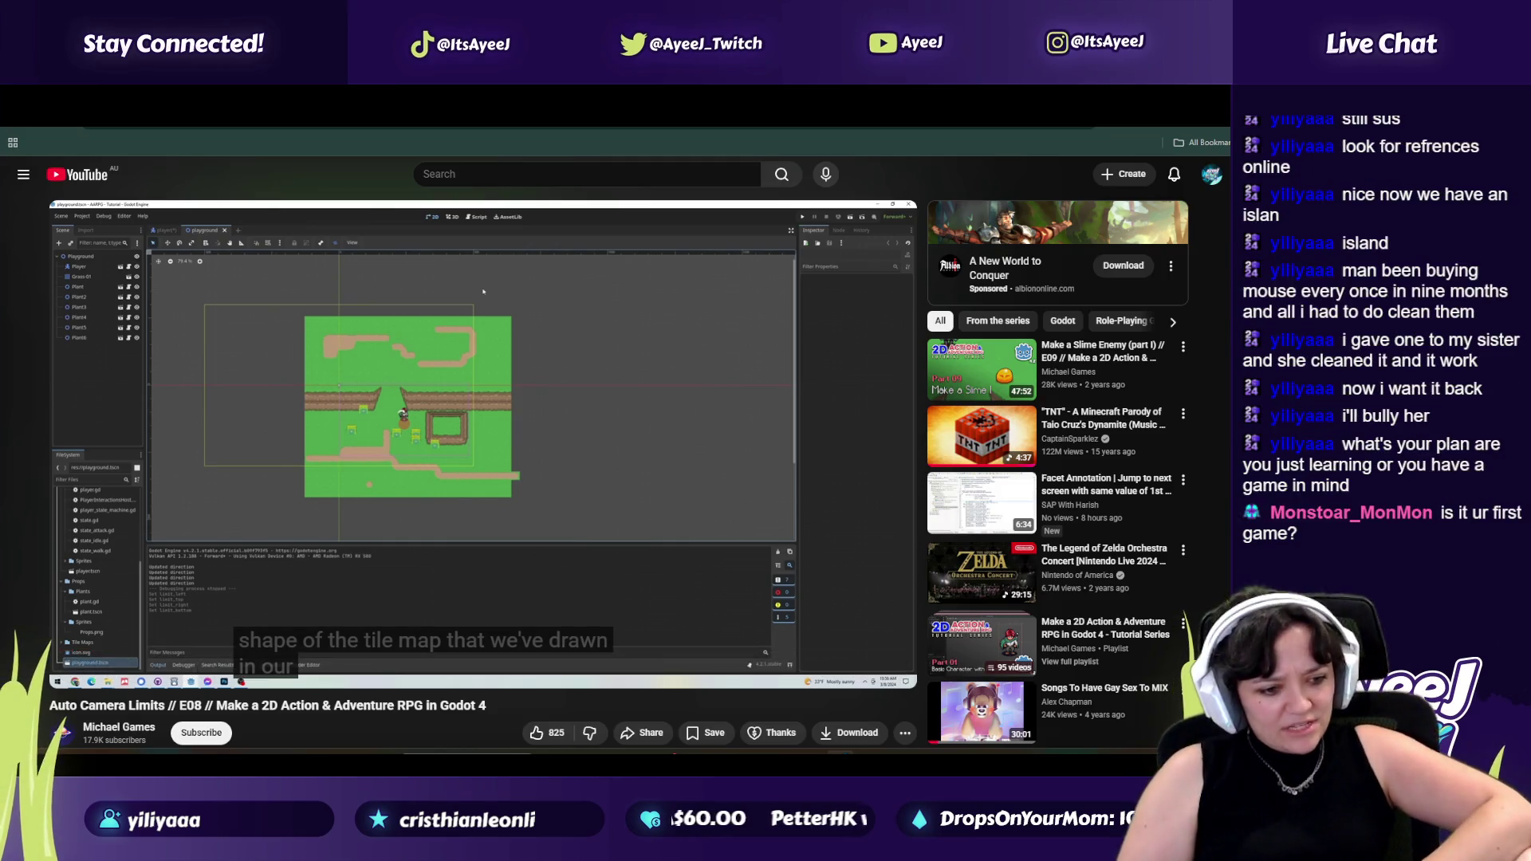
pyautogui.hotkey('ctrl', 'Tab')
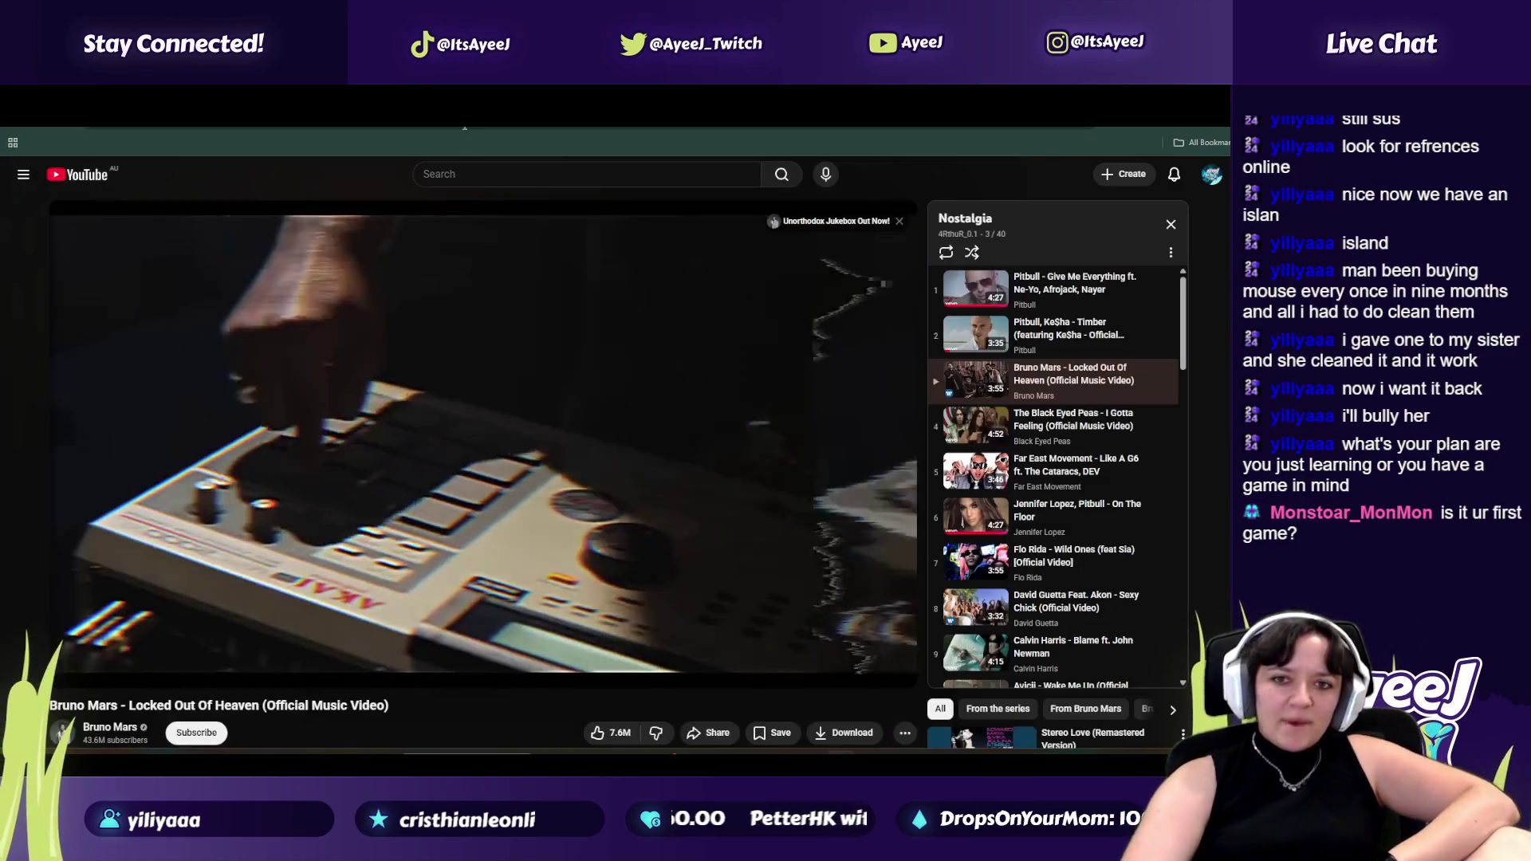
pyautogui.moveTo(199, 673); pyautogui.dragTo(195, 673)
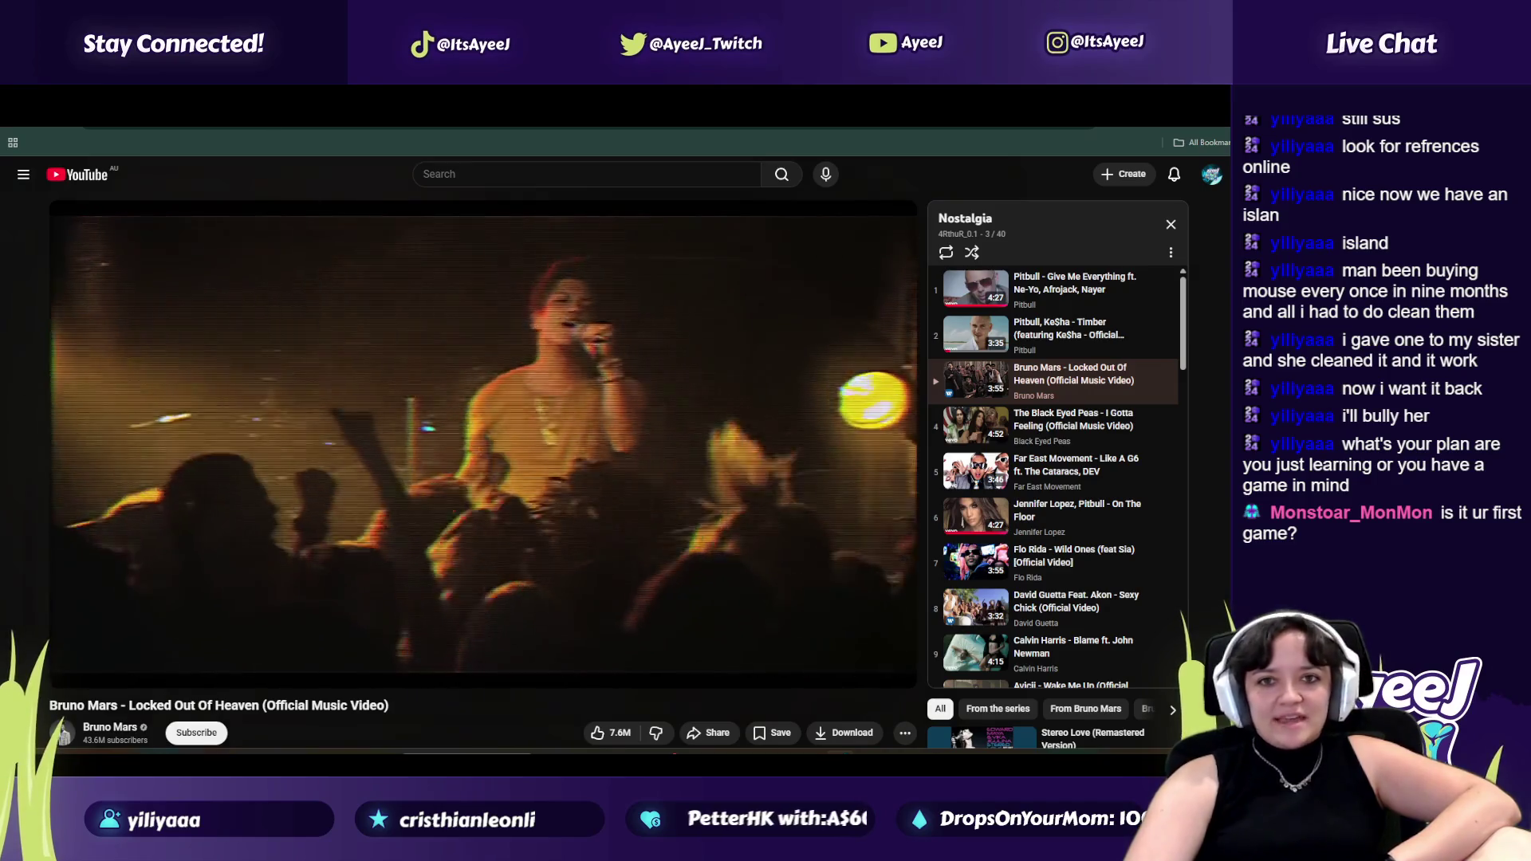
# Return to the Godot tutorial tab and open a fresh browser tab.
pyautogui.hotkey('ctrl', 'Tab')
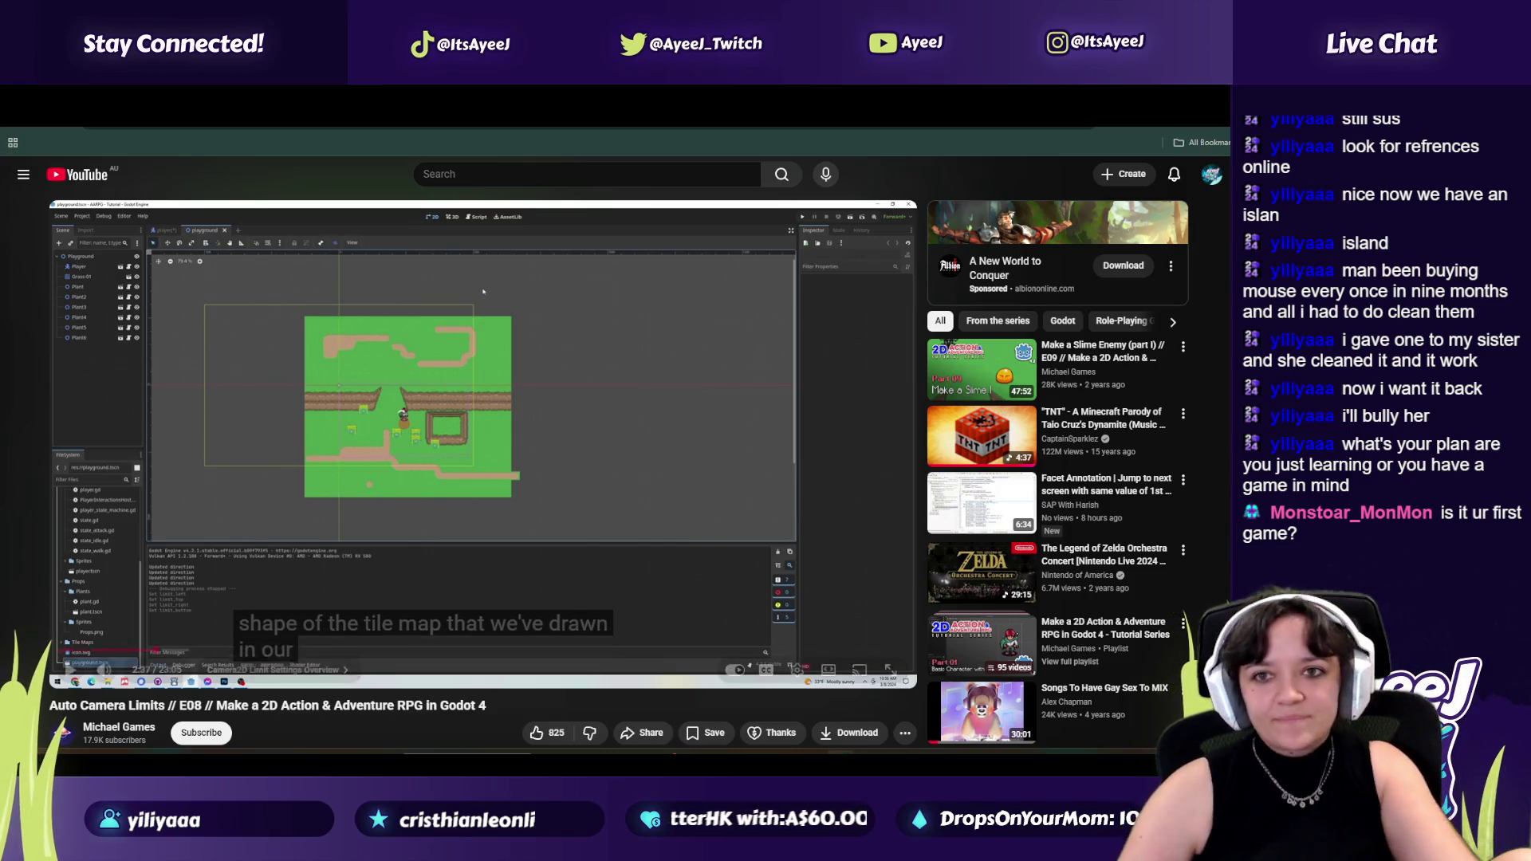
pyautogui.hotkey('ctrl', 't')
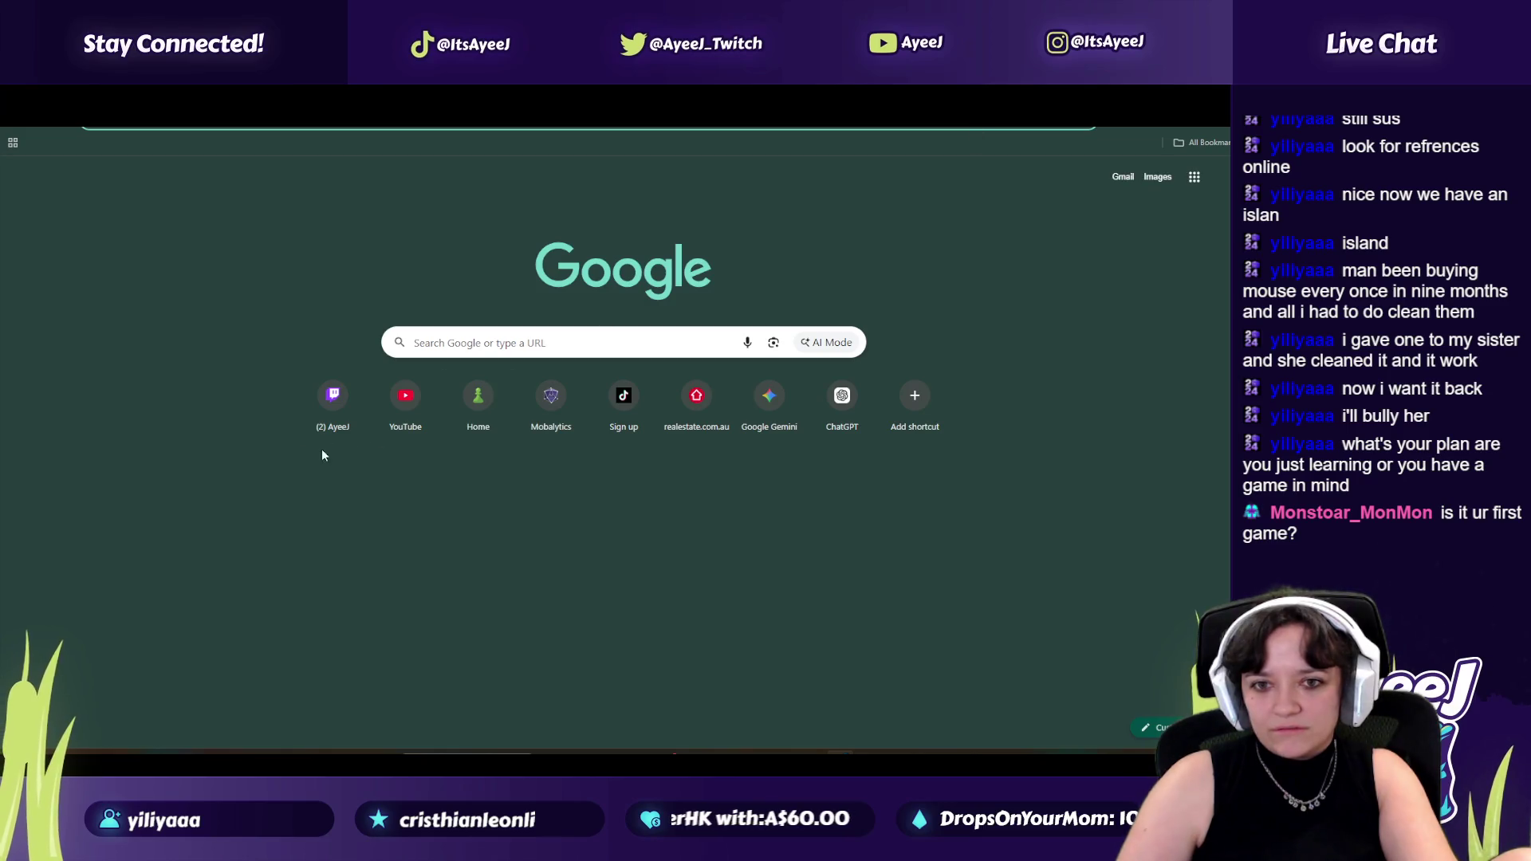
# Open the Twitch channel page from the new-tab shortcut.
pyautogui.click(341, 410)
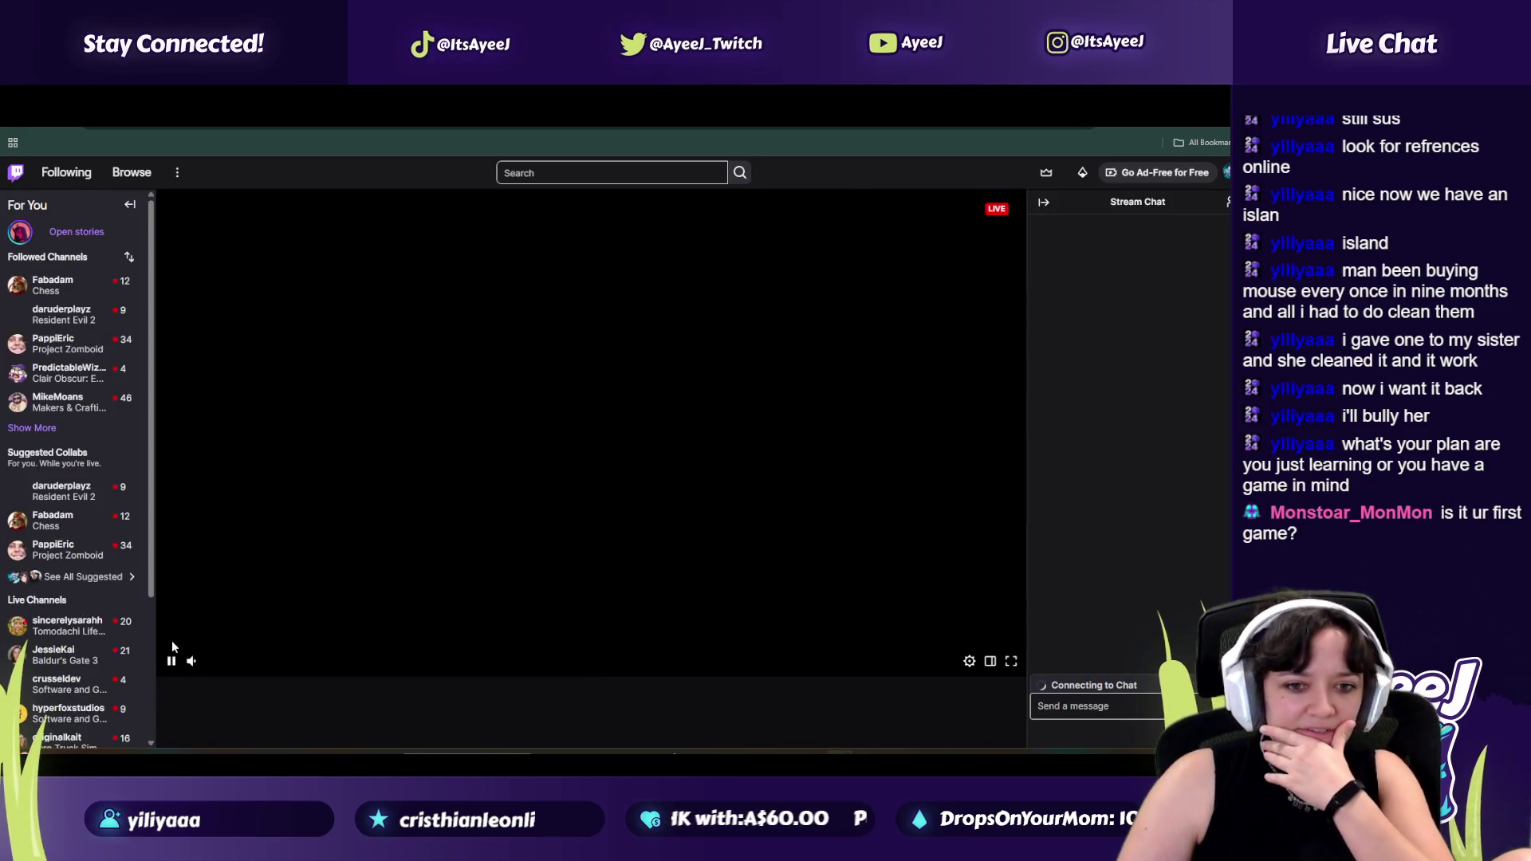